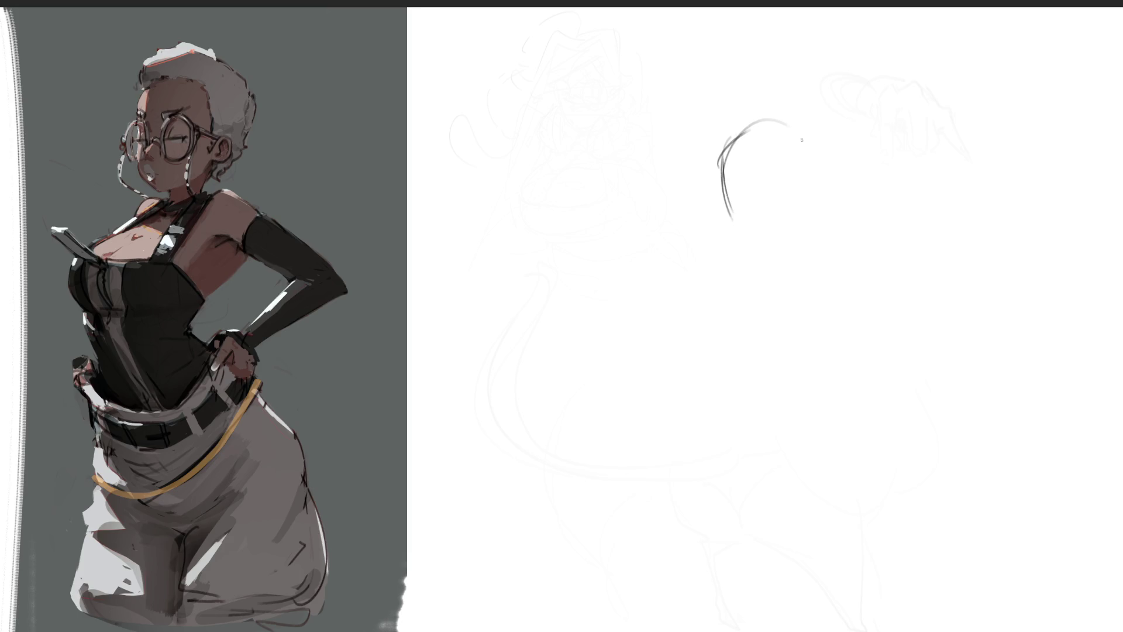
- Sketch the creature's head loop with jaw, side and bottom body curves
left_click_drag(739, 135, 853, 101)
mouse_move(713, 153)
left_mouse_down()
mouse_move(846, 107)
mouse_move(869, 222)
left_mouse_up()
mouse_move(837, 101)
left_mouse_down()
mouse_move(880, 225)
mouse_move(714, 234)
left_mouse_up()
mouse_move(723, 186)
left_mouse_down()
mouse_move(721, 304)
mouse_move(828, 371)
left_mouse_up()
left_click_drag(862, 117, 872, 122)
mouse_move(925, 235)
left_mouse_down()
mouse_move(885, 297)
mouse_move(714, 338)
left_mouse_up()
left_click_drag(701, 247, 724, 321)
left_click_drag(724, 159, 674, 272)
mouse_move(685, 288)
left_mouse_down()
mouse_move(719, 332)
mouse_move(886, 313)
left_mouse_up()
mouse_move(866, 118)
left_mouse_down()
mouse_move(946, 288)
mouse_move(796, 348)
left_mouse_up()
- Add the curling snout, eye, both ears, nose underside, jagged jaw, cheek and hairline
mouse_move(734, 209)
left_mouse_down()
mouse_move(780, 264)
mouse_move(828, 233)
mouse_move(829, 203)
mouse_move(843, 236)
mouse_move(803, 226)
mouse_move(825, 224)
mouse_move(762, 233)
left_mouse_up()
mouse_move(864, 195)
left_mouse_down()
mouse_move(879, 188)
mouse_move(870, 183)
mouse_move(873, 197)
left_mouse_up()
left_click_drag(724, 188, 721, 206)
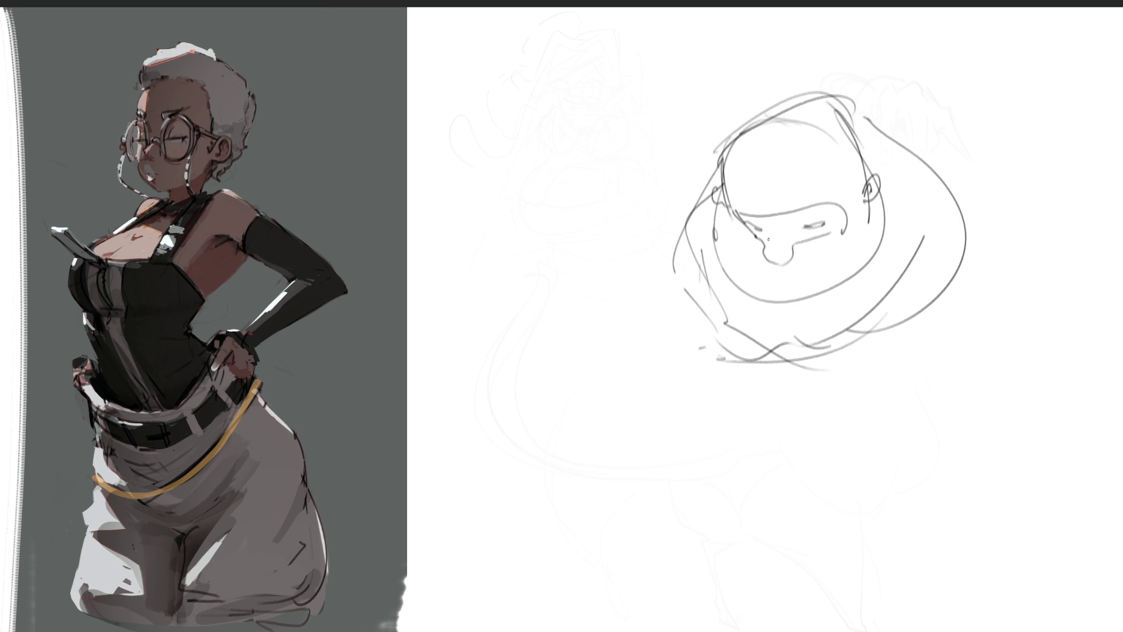
mouse_move(767, 252)
left_mouse_down()
mouse_move(784, 250)
mouse_move(805, 221)
mouse_move(779, 235)
left_mouse_up()
left_click_drag(716, 207, 722, 280)
left_click_drag(883, 203, 903, 247)
mouse_move(841, 91)
left_mouse_down()
mouse_move(910, 145)
mouse_move(713, 158)
mouse_move(660, 274)
left_mouse_up()
- Outline the head's right side with fur hooks, then the shoulder and wavy lower body edge
left_click_drag(910, 143, 970, 257)
mouse_move(982, 234)
left_mouse_down()
mouse_move(969, 262)
mouse_move(982, 288)
left_mouse_up()
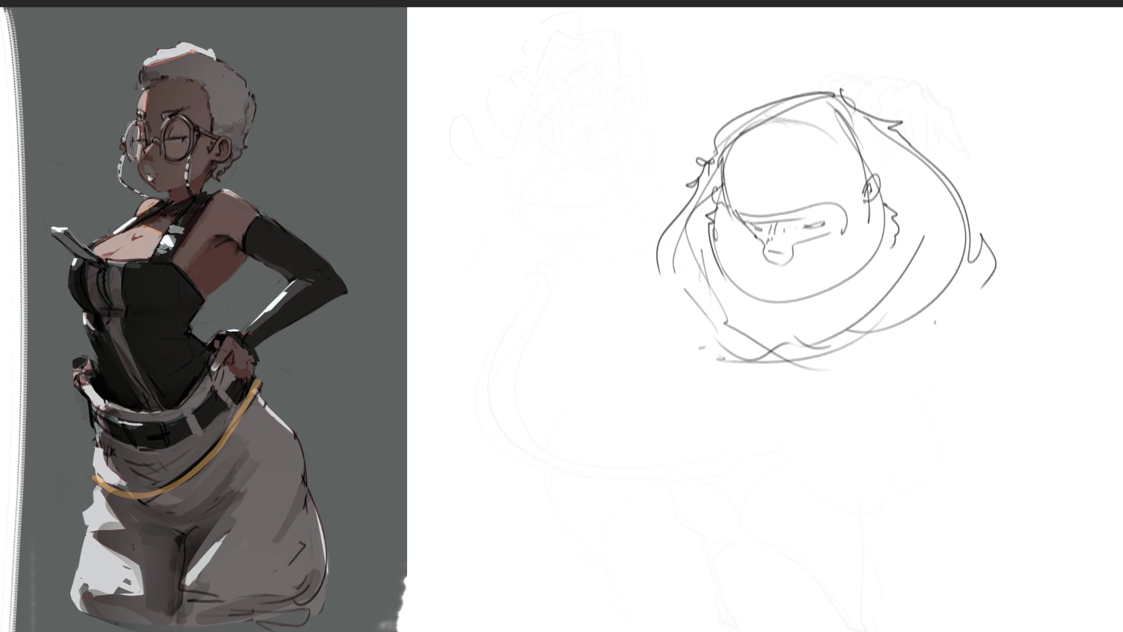
mouse_move(657, 245)
left_mouse_down()
mouse_move(707, 417)
mouse_move(773, 411)
left_mouse_up()
left_click_drag(717, 353, 854, 384)
left_click_drag(773, 409, 818, 396)
mouse_move(840, 351)
left_mouse_down()
mouse_move(874, 397)
mouse_move(851, 398)
mouse_move(872, 416)
mouse_move(857, 417)
mouse_move(886, 397)
mouse_move(899, 405)
mouse_move(873, 427)
left_mouse_up()
- Add fingers to the hand and sketch a small knob shape to its right
mouse_move(873, 426)
left_mouse_down()
mouse_move(879, 432)
mouse_move(841, 428)
left_mouse_up()
left_click_drag(846, 426, 852, 433)
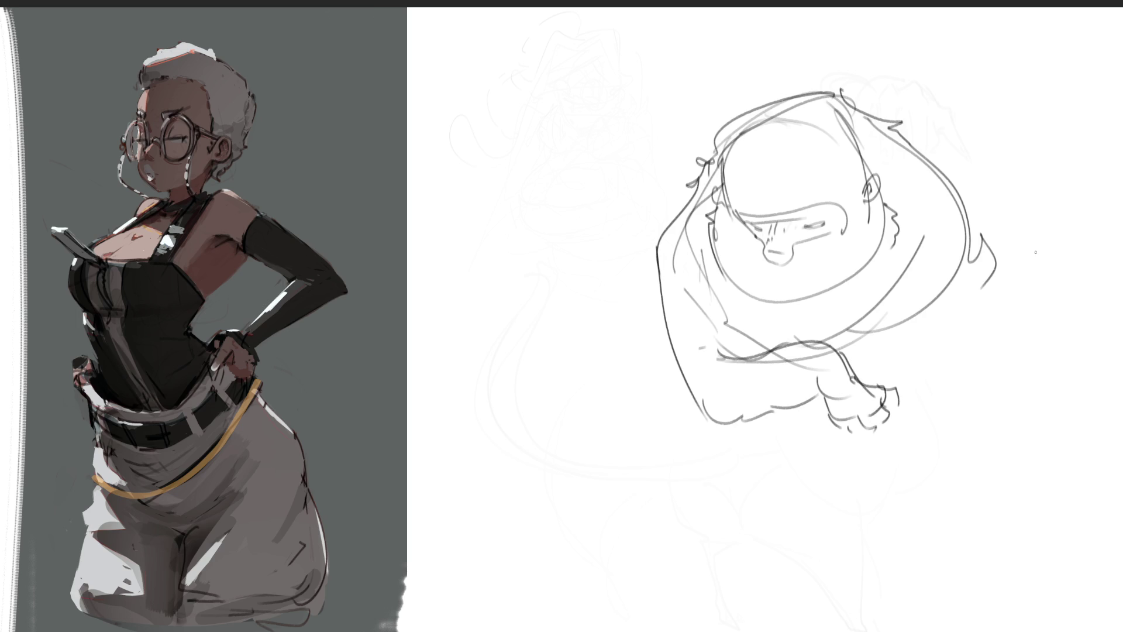
left_click_drag(926, 330, 927, 370)
mouse_move(926, 344)
left_mouse_down()
mouse_move(943, 317)
mouse_move(962, 368)
left_mouse_up()
mouse_move(941, 347)
left_mouse_down()
mouse_move(929, 365)
mouse_move(967, 369)
left_mouse_up()
left_click_drag(967, 362, 924, 377)
left_click_drag(926, 374, 951, 398)
left_click_drag(968, 370, 975, 390)
left_click_drag(925, 351, 930, 393)
left_click_drag(953, 321, 963, 337)
mouse_move(969, 350)
left_mouse_down()
mouse_move(956, 306)
mouse_move(965, 344)
mouse_move(914, 346)
left_mouse_up()
mouse_move(980, 235)
left_mouse_down()
mouse_move(985, 223)
mouse_move(1003, 348)
left_mouse_up()
- Draw the curved tail, connect the paw to it, and sketch lower body and leg curves
left_click_drag(943, 298, 998, 267)
left_click_drag(1001, 273, 1007, 291)
left_click_drag(1001, 333, 967, 350)
mouse_move(987, 236)
left_mouse_down()
mouse_move(1013, 263)
mouse_move(1023, 333)
left_mouse_up()
left_click_drag(1012, 332, 988, 350)
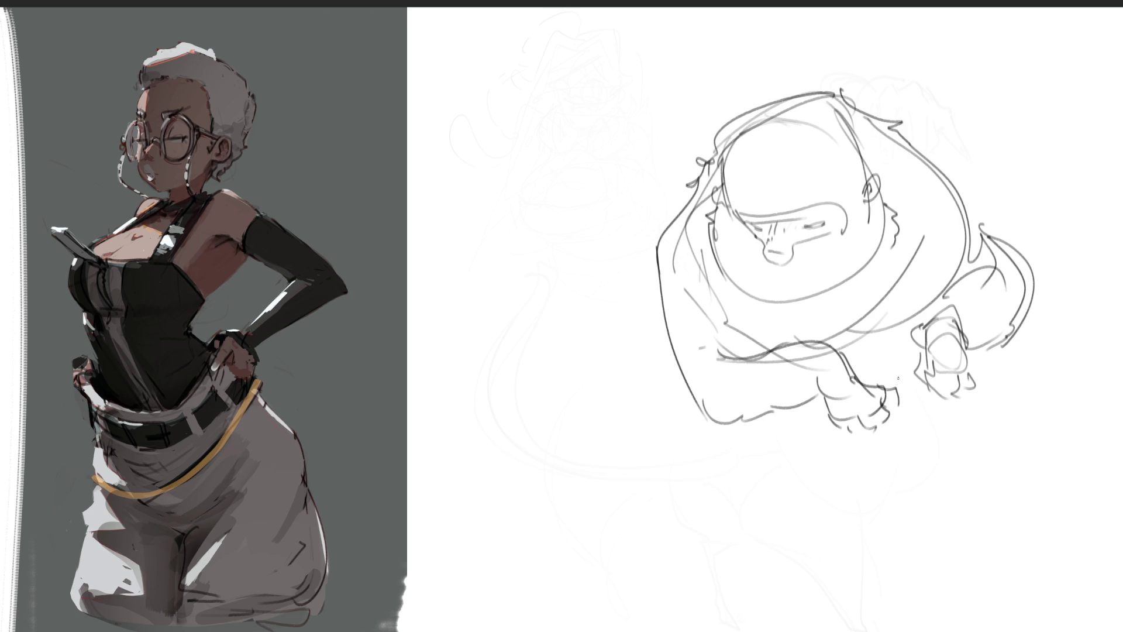
left_click_drag(896, 391, 923, 375)
mouse_move(848, 429)
left_mouse_down()
mouse_move(866, 475)
mouse_move(911, 432)
mouse_move(1064, 516)
left_mouse_up()
left_click_drag(869, 480, 1058, 524)
left_click_drag(951, 393, 1054, 524)
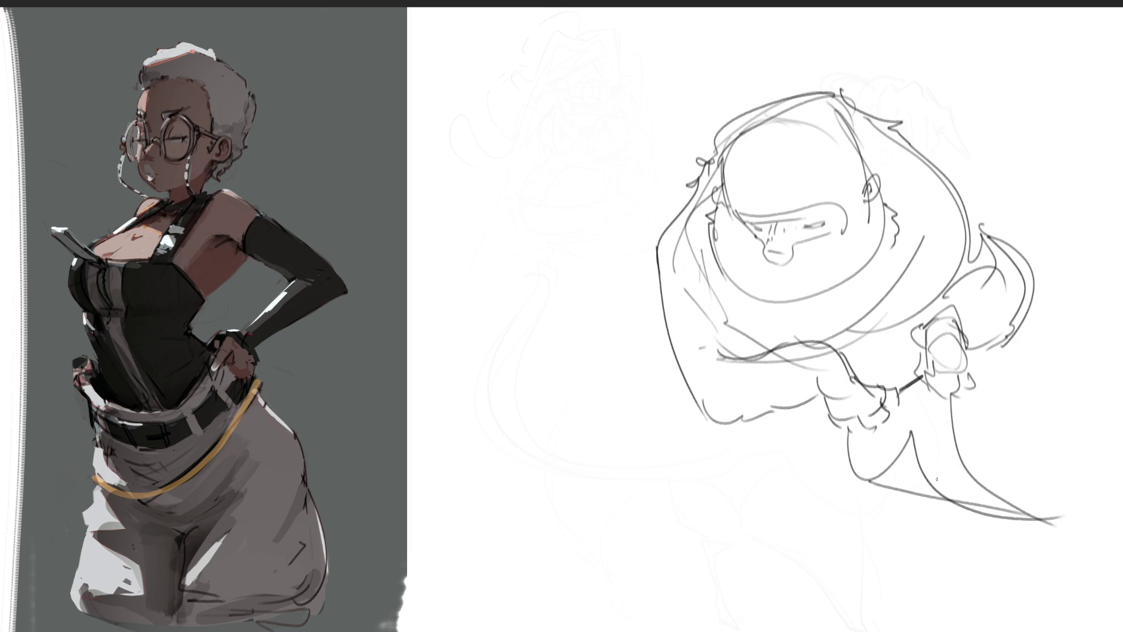
- Refine the body contours and draw the left leg, foot and looped right haunch
mouse_move(720, 293)
left_mouse_down()
mouse_move(729, 350)
mouse_move(874, 354)
left_mouse_up()
left_click_drag(942, 291, 873, 377)
left_click_drag(914, 345, 877, 386)
mouse_move(742, 421)
left_mouse_down()
mouse_move(847, 444)
mouse_move(850, 463)
left_mouse_up()
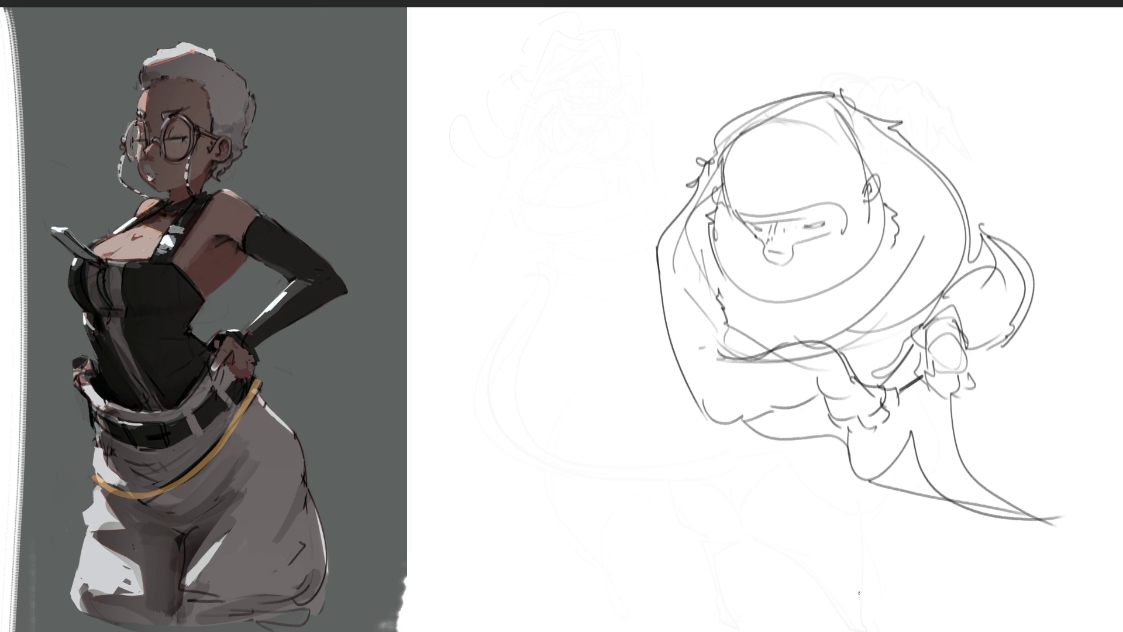
left_click_drag(960, 389, 953, 419)
mouse_move(727, 410)
left_mouse_down()
mouse_move(787, 530)
mouse_move(813, 545)
left_mouse_up()
mouse_move(740, 497)
left_mouse_down()
mouse_move(814, 462)
mouse_move(835, 579)
mouse_move(793, 576)
mouse_move(876, 489)
mouse_move(889, 502)
left_mouse_up()
mouse_move(971, 379)
left_mouse_down()
mouse_move(997, 459)
mouse_move(1017, 465)
left_mouse_up()
mouse_move(993, 394)
left_mouse_down()
mouse_move(1056, 416)
mouse_move(1053, 480)
mouse_move(1003, 472)
mouse_move(1038, 485)
mouse_move(1025, 480)
left_mouse_up()
mouse_move(713, 418)
left_mouse_down()
mouse_move(728, 455)
mouse_move(635, 548)
mouse_move(611, 389)
mouse_move(547, 380)
mouse_move(582, 508)
mouse_move(729, 474)
left_mouse_up()
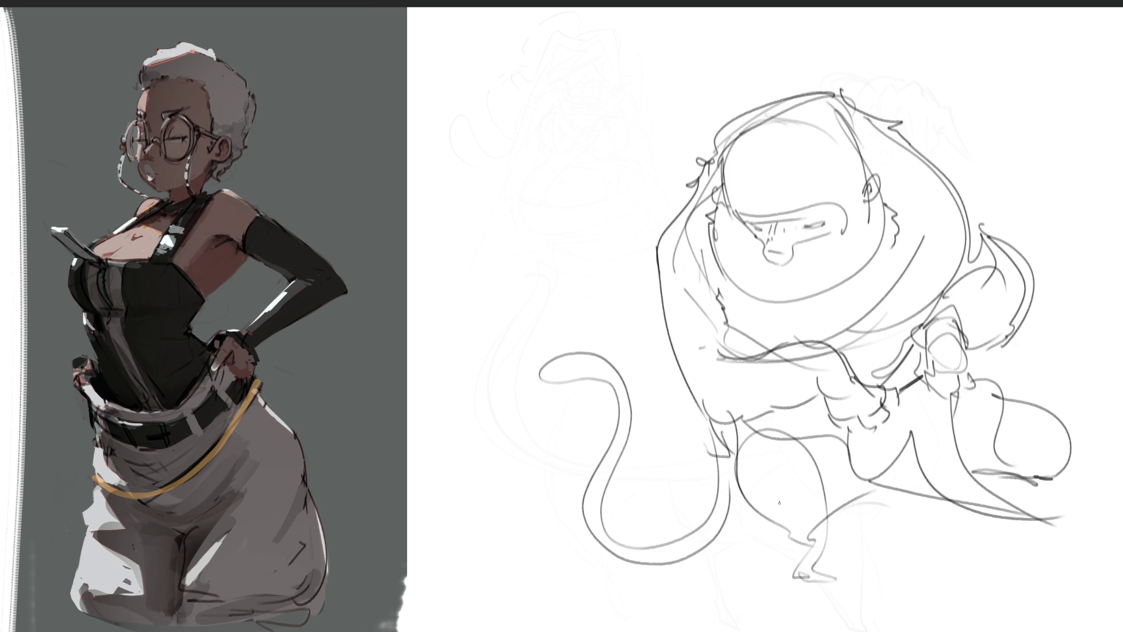
- Draw small feet under the haunch and left leg, then darken both leg contours
mouse_move(992, 478)
left_mouse_down()
mouse_move(1024, 495)
mouse_move(1031, 485)
mouse_move(993, 477)
mouse_move(998, 487)
left_mouse_up()
mouse_move(816, 542)
left_mouse_down()
mouse_move(805, 549)
mouse_move(833, 562)
mouse_move(800, 577)
mouse_move(833, 562)
mouse_move(816, 552)
left_mouse_up()
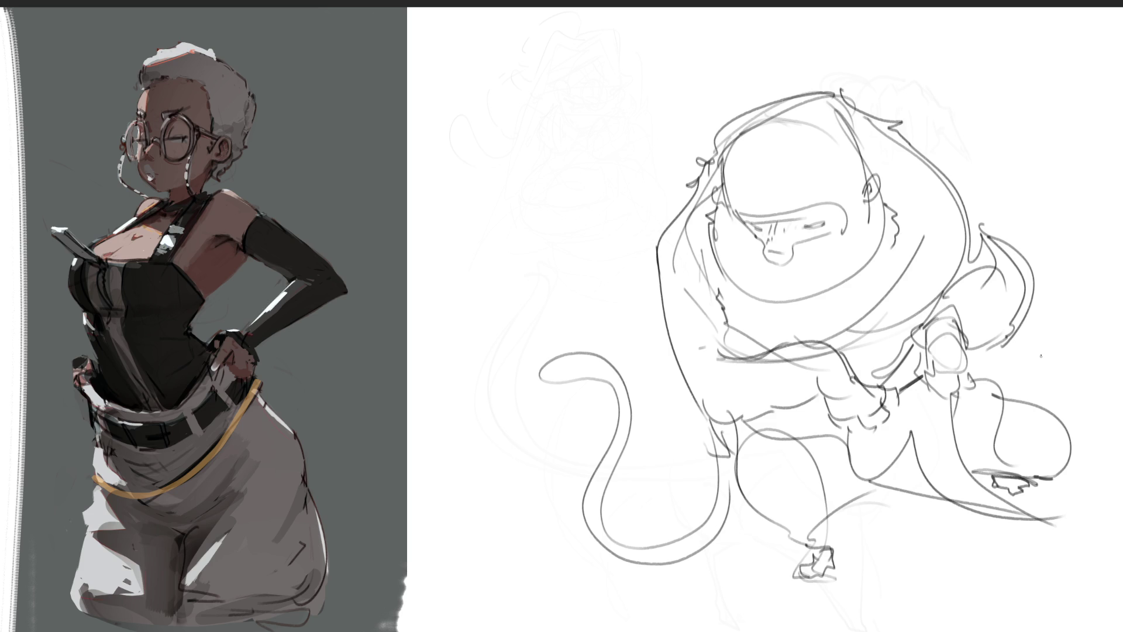
mouse_move(975, 359)
left_mouse_down()
mouse_move(1070, 457)
mouse_move(1041, 480)
left_mouse_up()
mouse_move(741, 430)
left_mouse_down()
mouse_move(784, 532)
mouse_move(828, 522)
left_mouse_up()
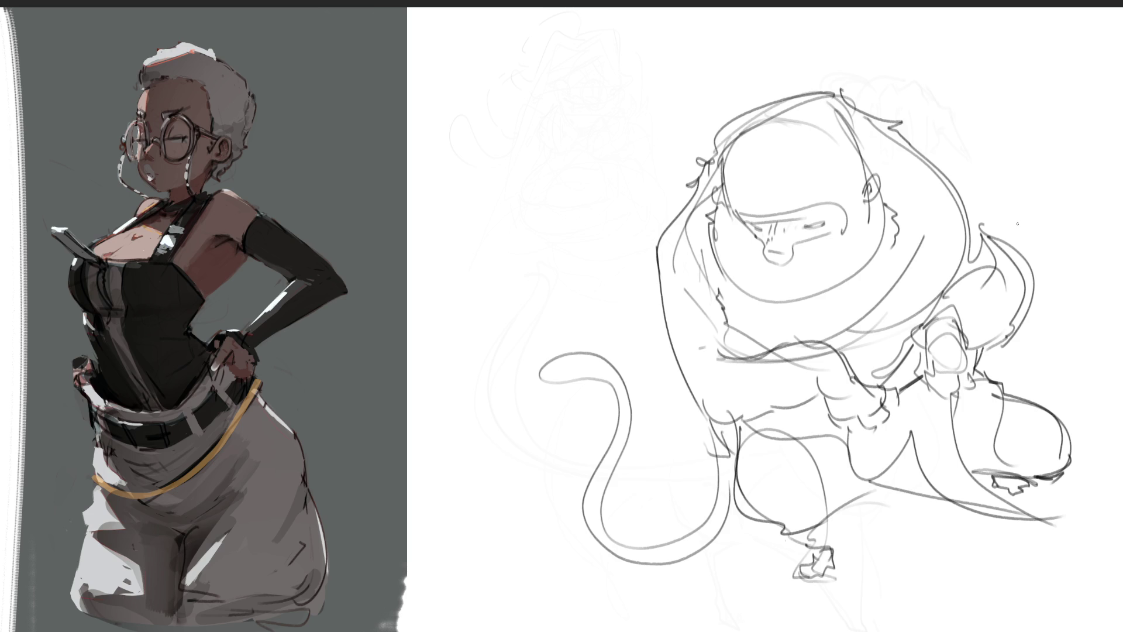
- Sketch angular ground lines beneath the creature, undoing the extra outline below the foot
left_click_drag(685, 565, 810, 585)
left_click_drag(714, 544, 920, 505)
mouse_move(1014, 504)
left_mouse_down()
mouse_move(1026, 494)
mouse_move(940, 568)
left_mouse_up()
left_click_drag(800, 583, 928, 585)
mouse_move(877, 526)
left_mouse_down()
mouse_move(964, 618)
mouse_move(1029, 564)
left_mouse_up()
key("ctrl+z")
- Draw a triangular ground plane under the foot and fill it with diagonal hatching
mouse_move(878, 584)
left_mouse_down()
mouse_move(1043, 609)
mouse_move(967, 555)
left_mouse_up()
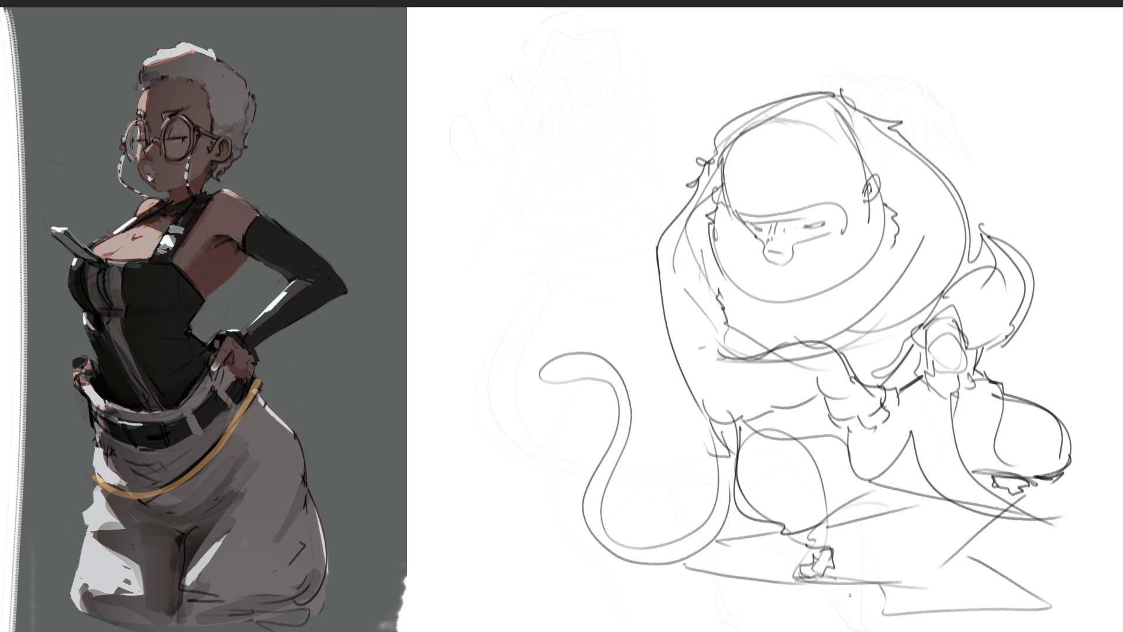
left_click_drag(751, 534, 718, 572)
left_click_drag(773, 533, 742, 581)
left_click_drag(786, 543, 765, 584)
mouse_move(853, 521)
left_mouse_down()
mouse_move(825, 579)
mouse_move(850, 592)
left_mouse_up()
left_click_drag(923, 511, 887, 597)
mouse_move(947, 505)
left_mouse_down()
mouse_move(909, 608)
mouse_move(939, 602)
left_mouse_up()
mouse_move(974, 569)
left_mouse_down()
mouse_move(964, 601)
mouse_move(977, 597)
left_mouse_up()
left_click_drag(1011, 581, 1001, 604)
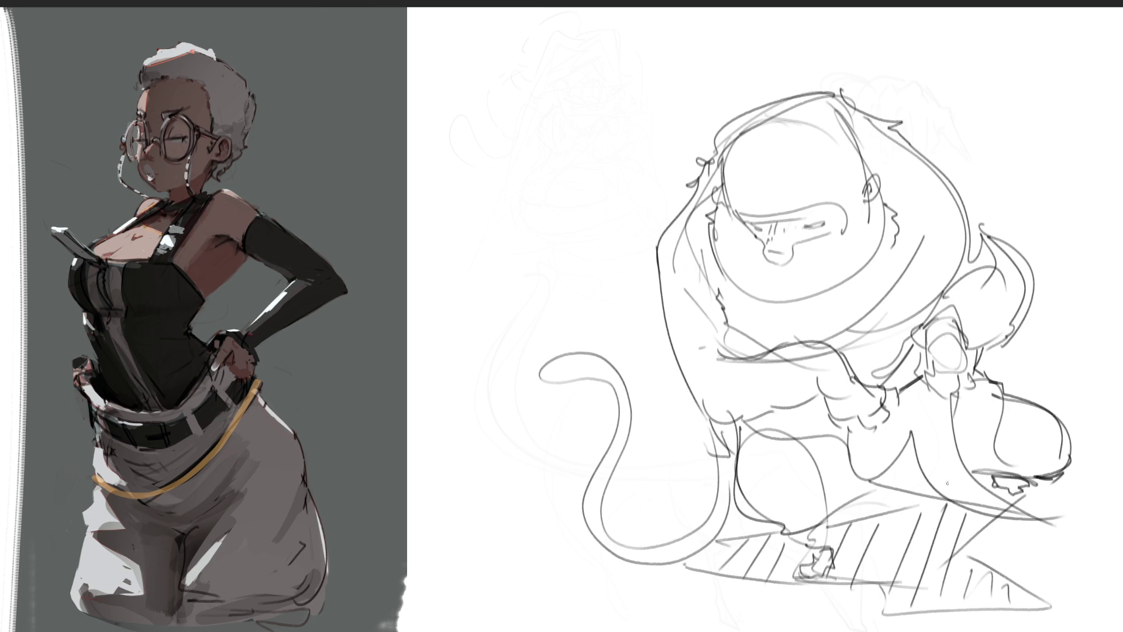
key("ctrl+t")
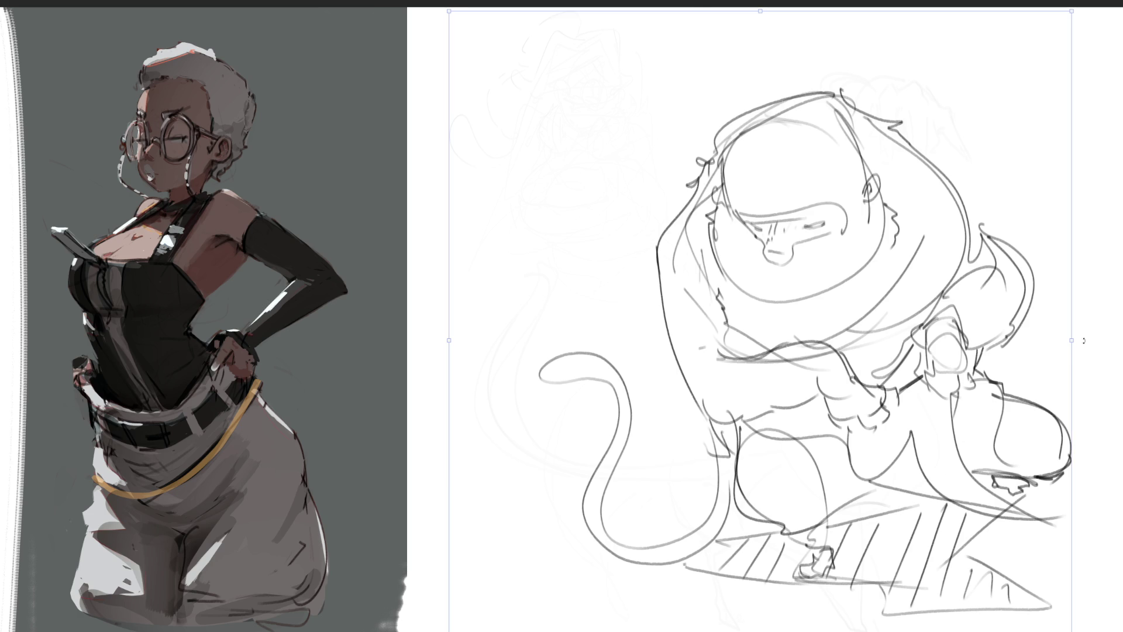
- Rotate the creature sketch clockwise, shift it right, and apply the transform
left_click_drag(1083, 343, 1070, 485)
left_click_drag(898, 380, 927, 385)
key("Return")
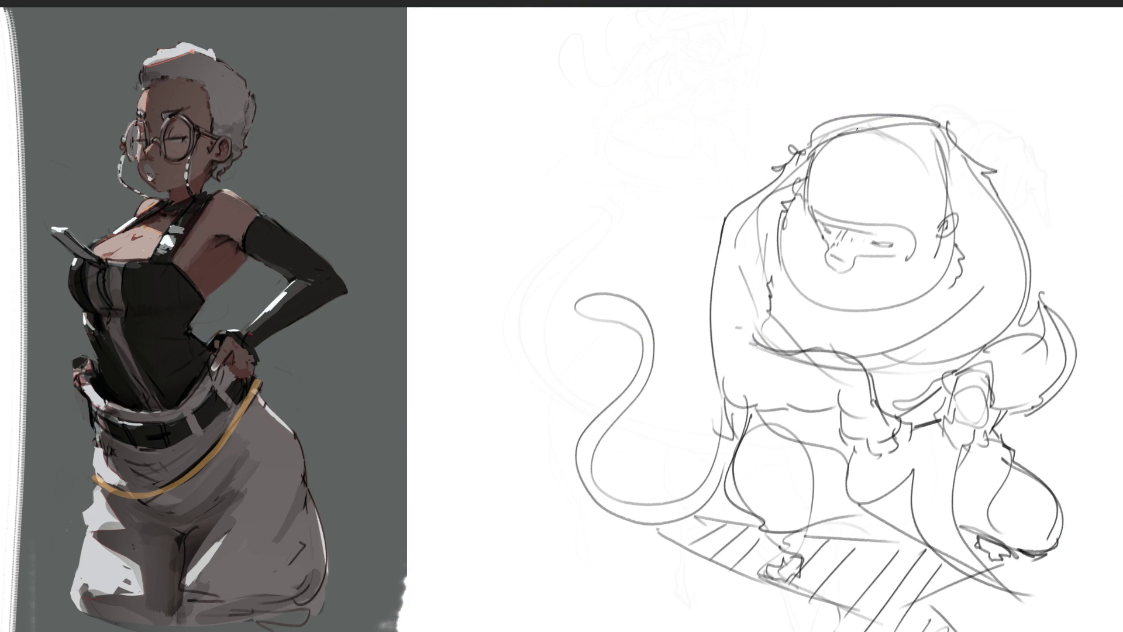
- Draw a top hat with brim, crown and band above the creature's head
mouse_move(818, 122)
left_mouse_down()
mouse_move(806, 124)
mouse_move(959, 112)
mouse_move(951, 123)
left_mouse_up()
mouse_move(816, 44)
left_mouse_down()
mouse_move(820, 119)
mouse_move(932, 23)
mouse_move(934, 98)
left_mouse_up()
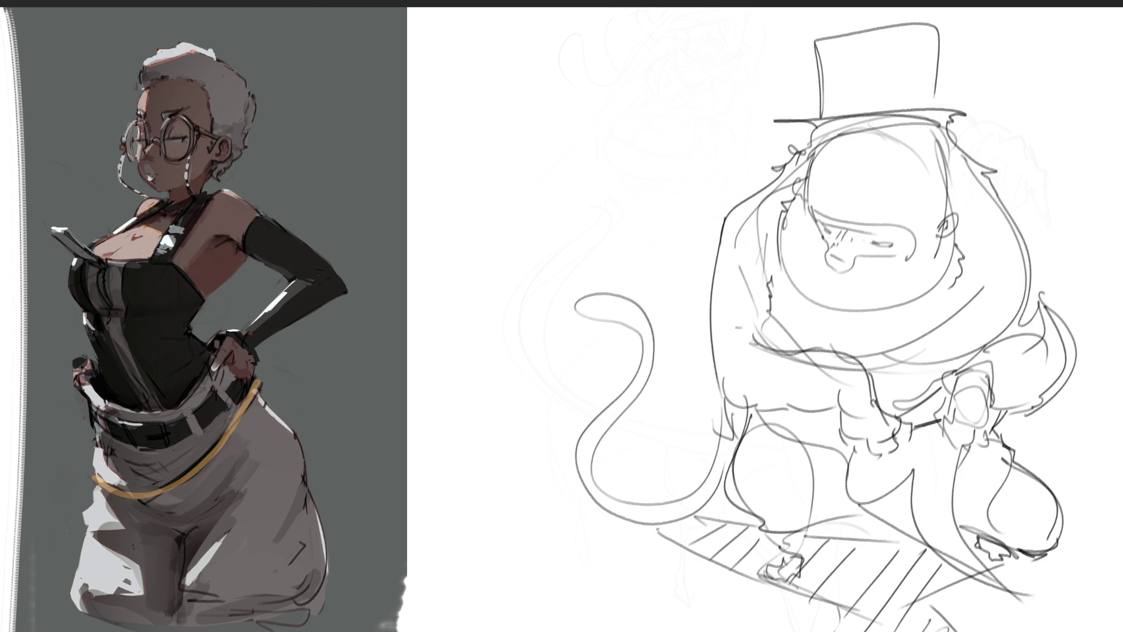
left_click_drag(810, 109, 958, 90)
left_click_drag(518, 152, 531, 179)
- Sketch the cat's oval head with a cone body, eyes and whiskers on both sides
mouse_move(532, 111)
left_mouse_down()
mouse_move(517, 159)
mouse_move(583, 177)
mouse_move(560, 212)
left_mouse_up()
mouse_move(534, 183)
left_mouse_down()
mouse_move(527, 190)
mouse_move(603, 258)
left_mouse_up()
left_click_drag(586, 181, 604, 262)
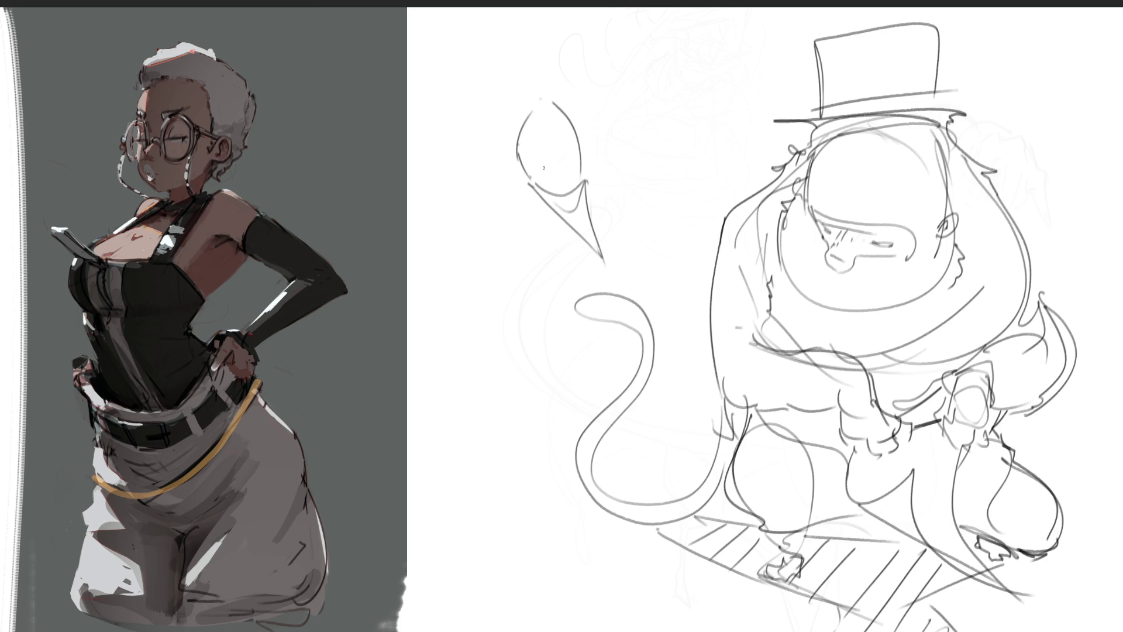
mouse_move(535, 167)
left_mouse_down()
mouse_move(573, 165)
mouse_move(566, 177)
mouse_move(632, 130)
left_mouse_up()
left_click_drag(580, 169, 624, 151)
left_click_drag(494, 171, 550, 173)
mouse_move(553, 178)
left_mouse_down()
mouse_move(508, 208)
mouse_move(576, 191)
left_mouse_up()
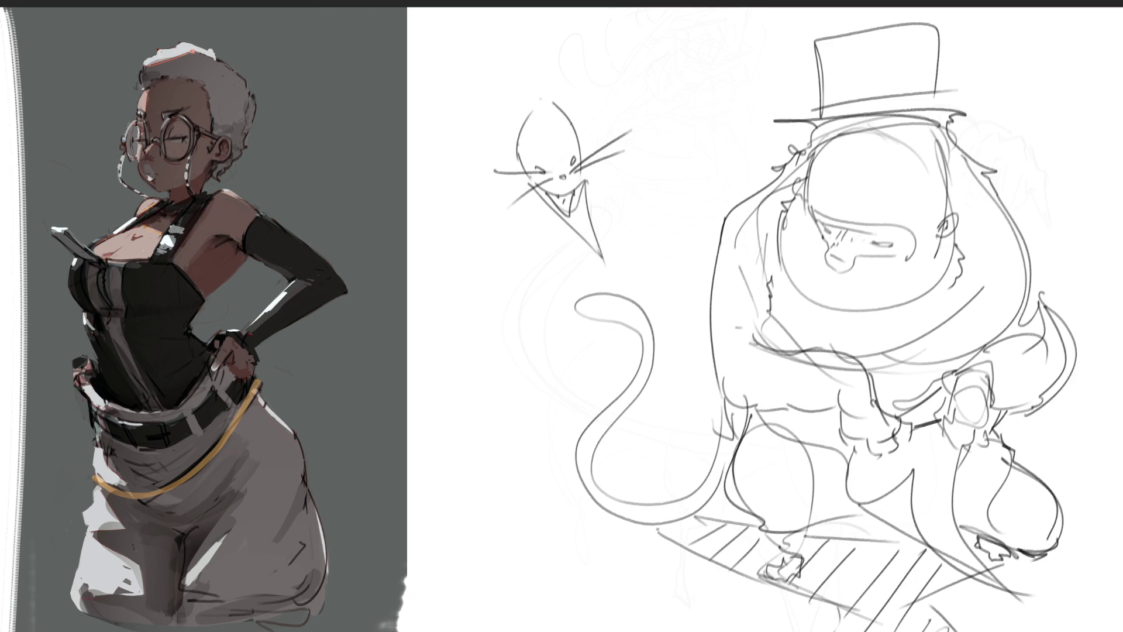
mouse_move(535, 159)
left_mouse_down()
mouse_move(573, 159)
mouse_move(541, 151)
mouse_move(520, 112)
mouse_move(510, 136)
mouse_move(507, 92)
left_mouse_up()
- Add a second pointed ear, cheeks, a looping hood, zigzag edge, chin point and claws
left_click_drag(551, 122, 560, 81)
mouse_move(559, 74)
left_mouse_down()
mouse_move(572, 126)
mouse_move(556, 75)
mouse_move(567, 104)
left_mouse_up()
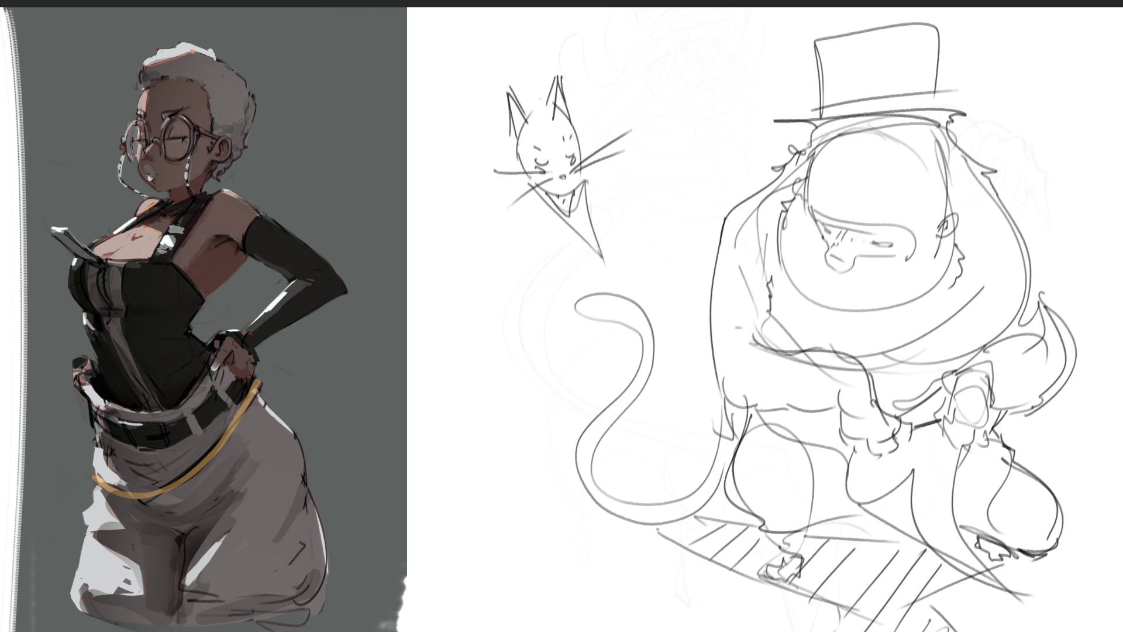
left_click_drag(579, 206, 573, 219)
left_click_drag(491, 139, 603, 258)
left_click_drag(571, 109, 603, 251)
mouse_move(490, 137)
left_mouse_down()
mouse_move(603, 51)
mouse_move(617, 130)
left_mouse_up()
mouse_move(608, 61)
left_mouse_down()
mouse_move(620, 133)
mouse_move(614, 169)
mouse_move(599, 166)
left_mouse_up()
mouse_move(556, 30)
left_mouse_down()
mouse_move(699, 73)
mouse_move(696, 157)
mouse_move(684, 164)
mouse_move(710, 157)
left_mouse_up()
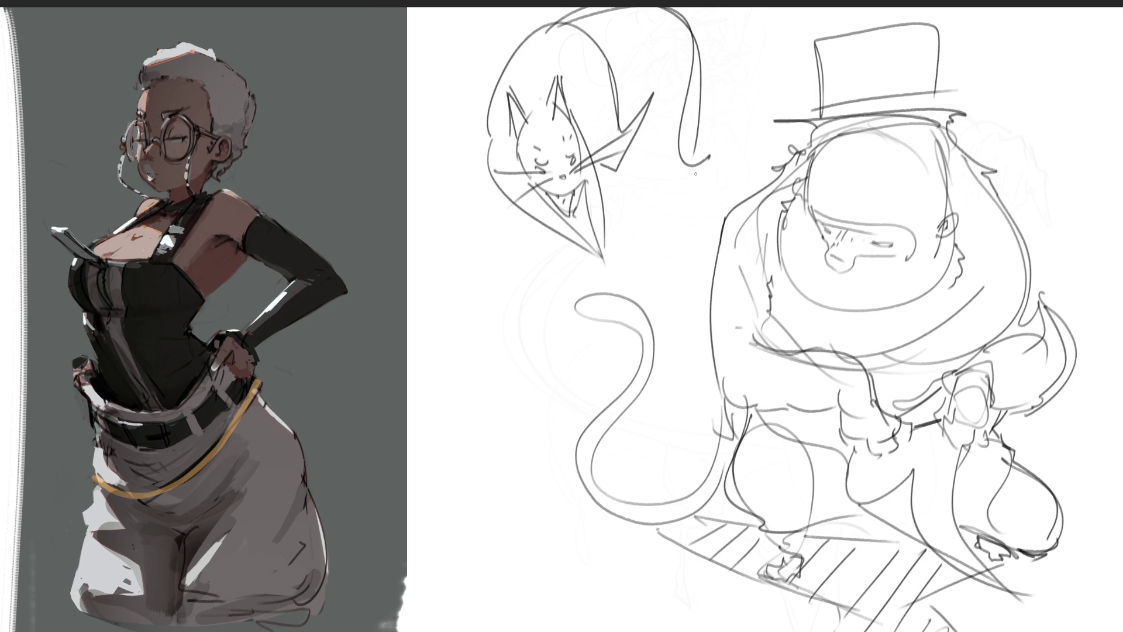
mouse_move(594, 252)
left_mouse_down()
mouse_move(603, 269)
mouse_move(619, 264)
mouse_move(606, 279)
left_mouse_up()
left_click_drag(611, 267, 619, 279)
- Draw a long line and V-shaped spike right of the cat, undoing stray tip strokes
left_click_drag(609, 171, 738, 147)
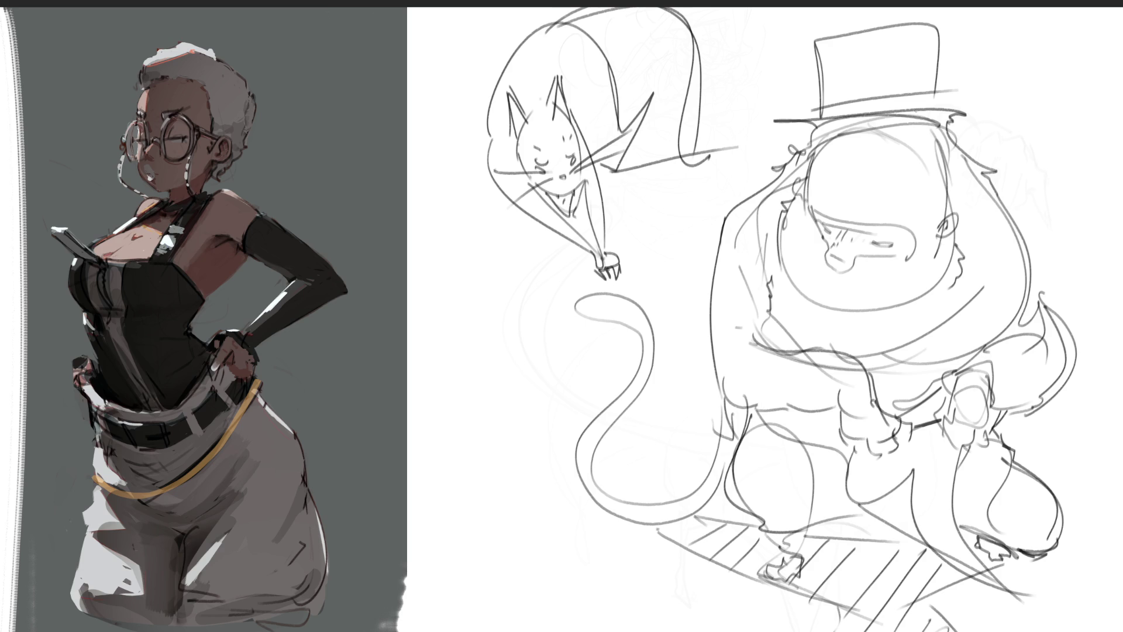
left_click_drag(587, 161, 690, 251)
mouse_move(650, 181)
left_mouse_down()
mouse_move(694, 255)
mouse_move(691, 288)
left_mouse_up()
mouse_move(691, 245)
left_mouse_down()
mouse_move(693, 225)
mouse_move(701, 263)
left_mouse_up()
key("ctrl+z")
key("ctrl+z")
key("ctrl+z")
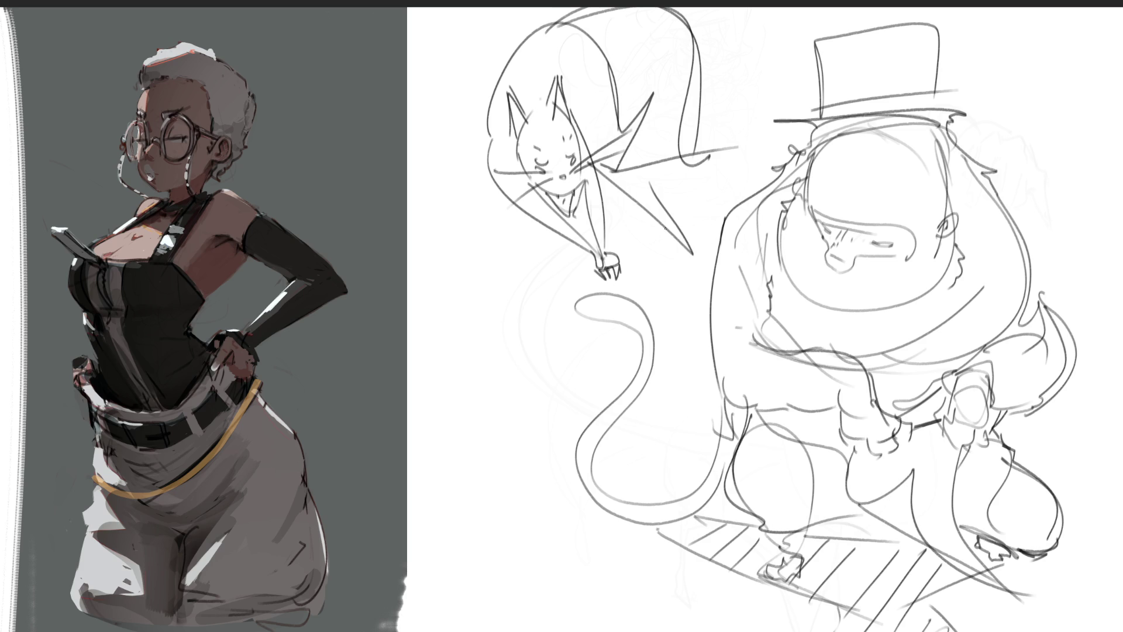
mouse_move(654, 222)
left_mouse_down()
mouse_move(664, 269)
mouse_move(676, 240)
mouse_move(682, 256)
mouse_move(644, 260)
mouse_move(693, 251)
mouse_move(701, 191)
left_mouse_up()
key("ctrl+z")
key("ctrl+z")
key("ctrl+z")
key("ctrl+z")
left_click_drag(701, 193, 703, 246)
mouse_move(448, 330)
left_mouse_down()
mouse_move(504, 276)
mouse_move(552, 355)
left_mouse_up()
- Complete the gem-like box with sides, inner edges, base hatching and a zigzag flag
left_click_drag(447, 337, 537, 402)
mouse_move(509, 274)
left_mouse_down()
mouse_move(553, 316)
mouse_move(565, 392)
mouse_move(553, 403)
left_mouse_up()
left_click_drag(461, 380, 497, 387)
left_click_drag(572, 364, 555, 379)
left_click_drag(463, 380, 582, 358)
mouse_move(582, 359)
left_mouse_down()
mouse_move(536, 389)
mouse_move(543, 404)
left_mouse_up()
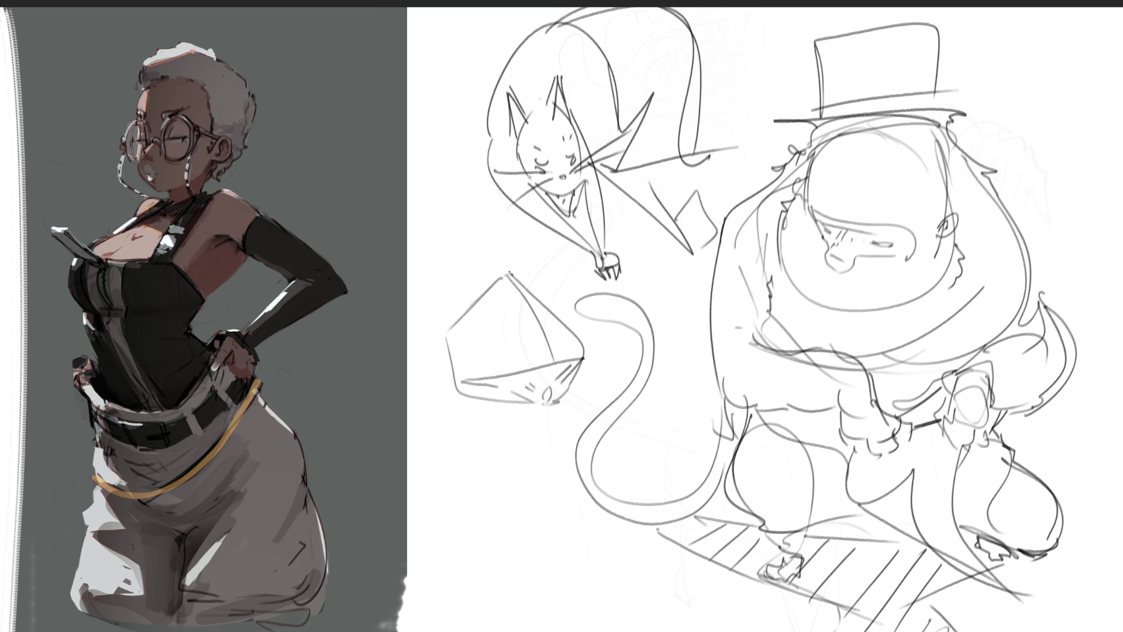
mouse_move(504, 270)
left_mouse_down()
mouse_move(552, 257)
mouse_move(560, 287)
mouse_move(509, 276)
mouse_move(549, 339)
mouse_move(481, 279)
mouse_move(455, 316)
left_mouse_up()
mouse_move(443, 373)
left_mouse_down()
mouse_move(433, 378)
mouse_move(449, 379)
left_mouse_up()
left_click_drag(582, 326, 587, 351)
mouse_move(445, 379)
left_mouse_down()
mouse_move(457, 420)
mouse_move(572, 411)
left_mouse_up()
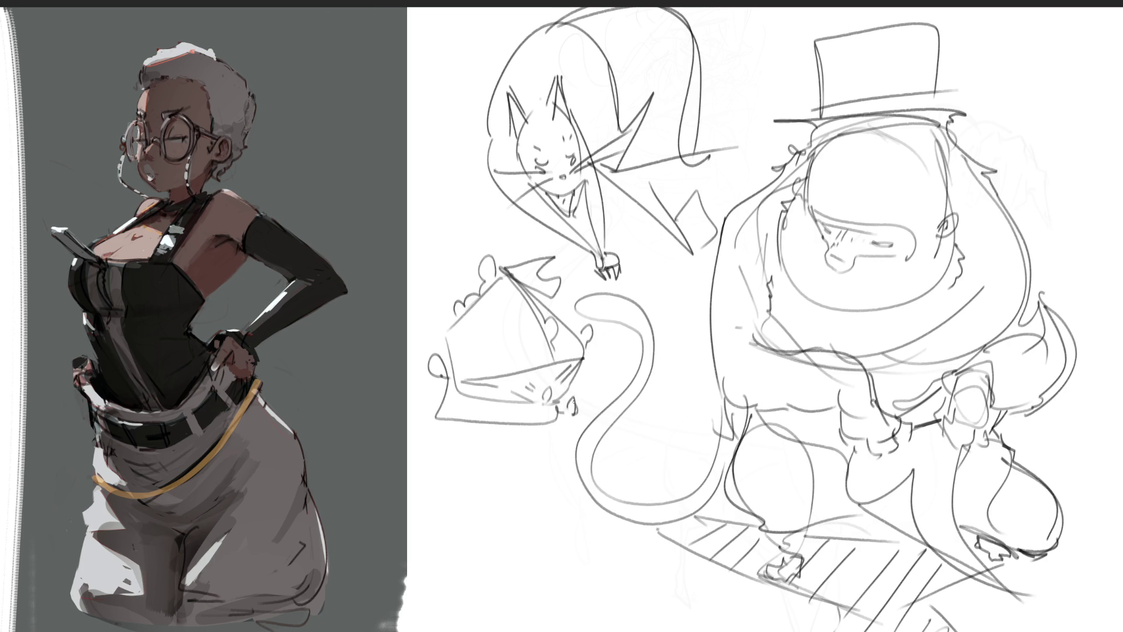
mouse_move(583, 373)
left_mouse_down()
mouse_move(616, 391)
mouse_move(587, 416)
left_mouse_up()
mouse_move(441, 420)
left_mouse_down()
mouse_move(436, 522)
mouse_move(491, 542)
mouse_move(603, 530)
left_mouse_up()
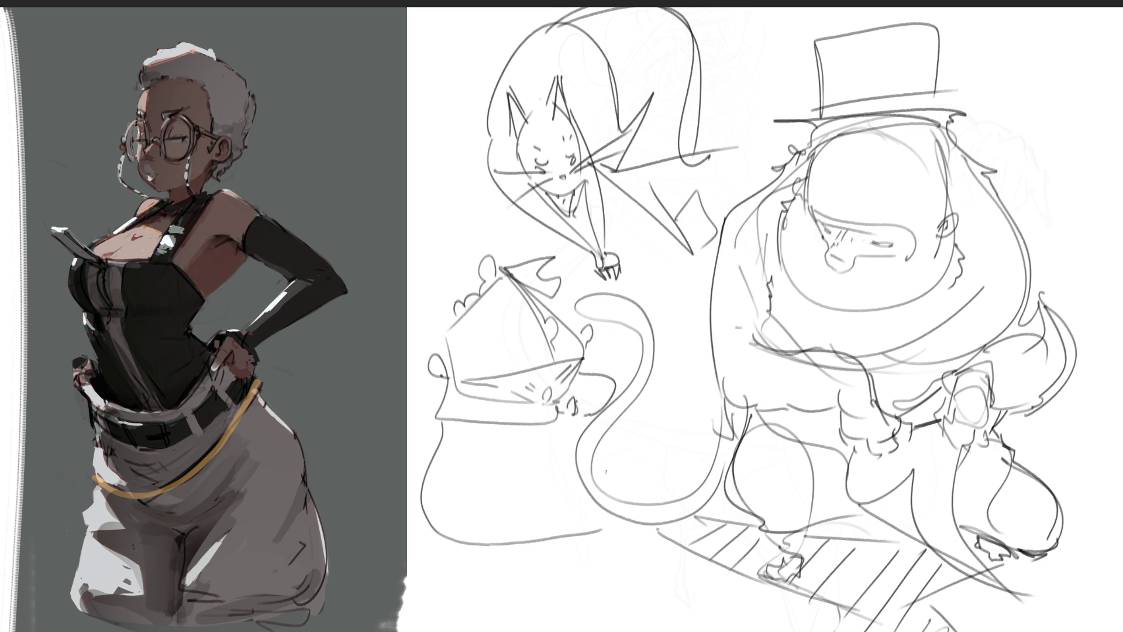
- Extend the inner tail curve, add a foot line, a tall scroll curl and shaping curves around the sack
left_click_drag(662, 472, 645, 496)
mouse_move(446, 535)
left_mouse_down()
mouse_move(428, 547)
mouse_move(420, 533)
mouse_move(468, 547)
mouse_move(658, 528)
left_mouse_up()
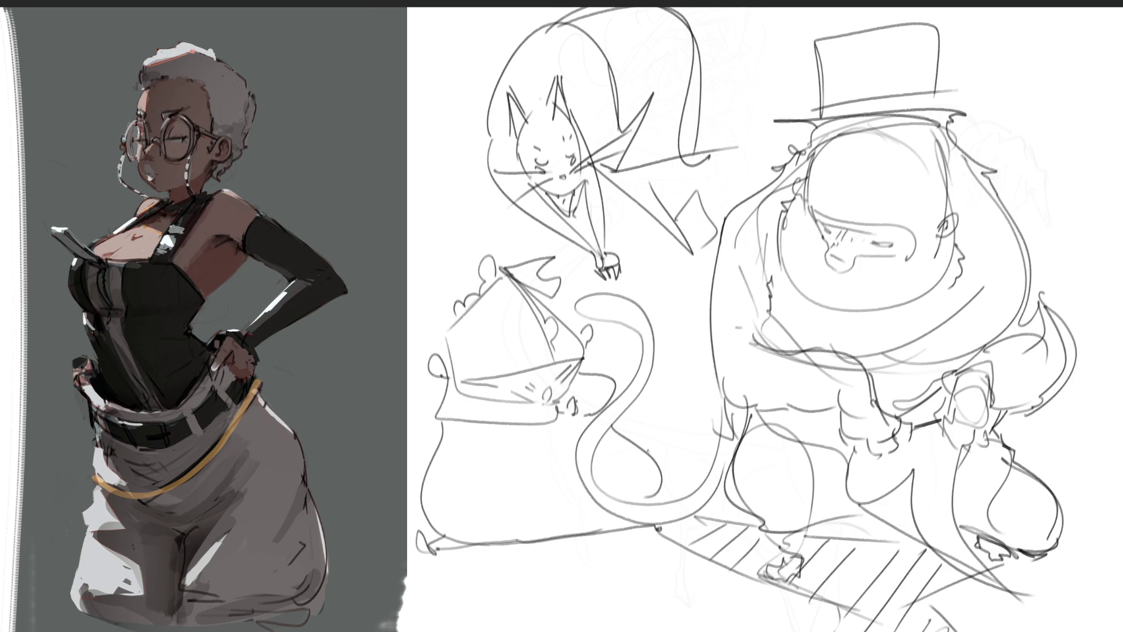
mouse_move(439, 219)
left_mouse_down()
mouse_move(451, 237)
mouse_move(445, 172)
mouse_move(462, 255)
mouse_move(433, 321)
left_mouse_up()
left_click_drag(462, 259, 445, 318)
mouse_move(418, 388)
left_mouse_down()
mouse_move(414, 445)
mouse_move(426, 452)
mouse_move(585, 428)
mouse_move(468, 514)
left_mouse_up()
left_click_drag(603, 435, 497, 468)
left_click_drag(608, 442, 629, 478)
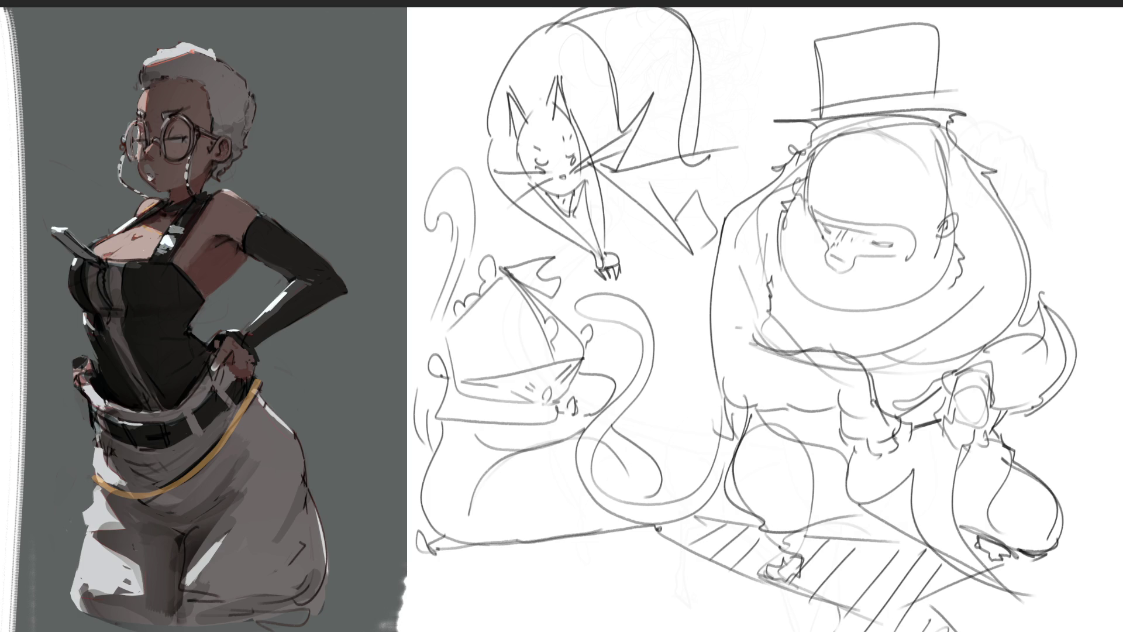
- Delete the creature sketches and scale the large woman sketch up toward the top-left
key("Delete")
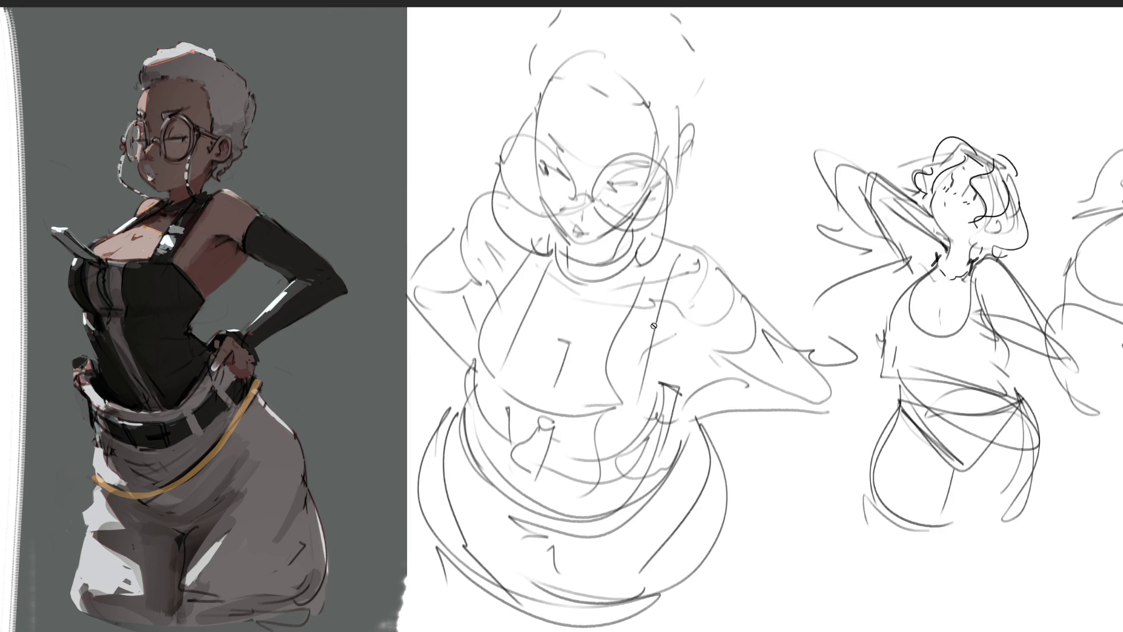
key("ctrl+t")
mouse_move(407, 10)
left_mouse_down()
mouse_move(231, 26)
mouse_move(358, 37)
mouse_move(377, 25)
left_mouse_up()
key("Return")
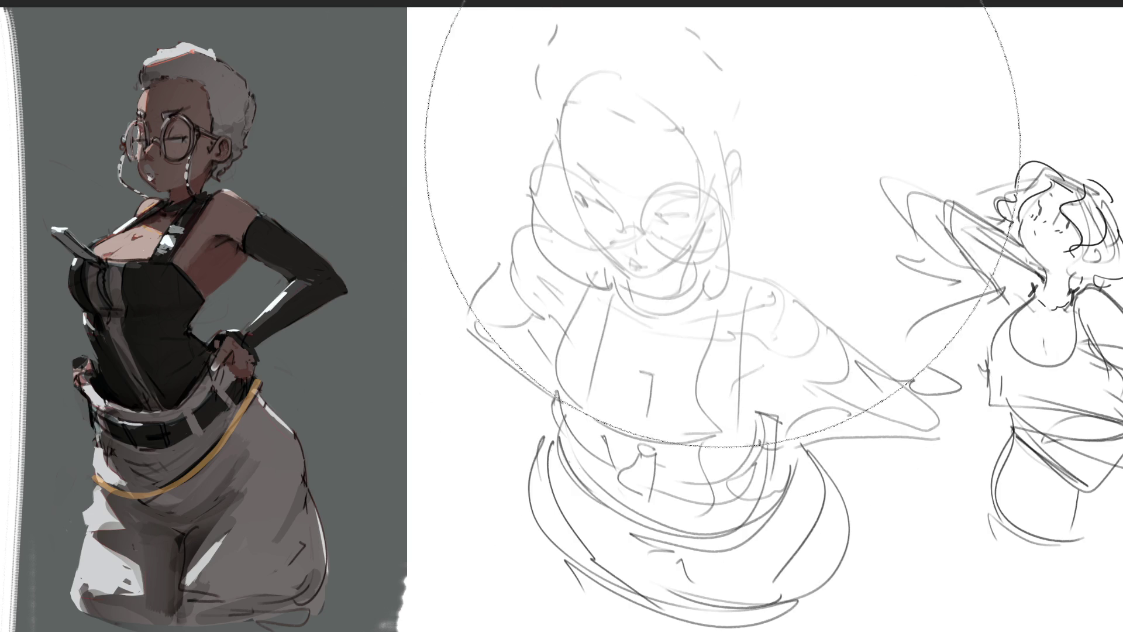
- With a fine brush, draw glasses lenses, bridge, temple arms and headband arcs on the woman's face
key("b")
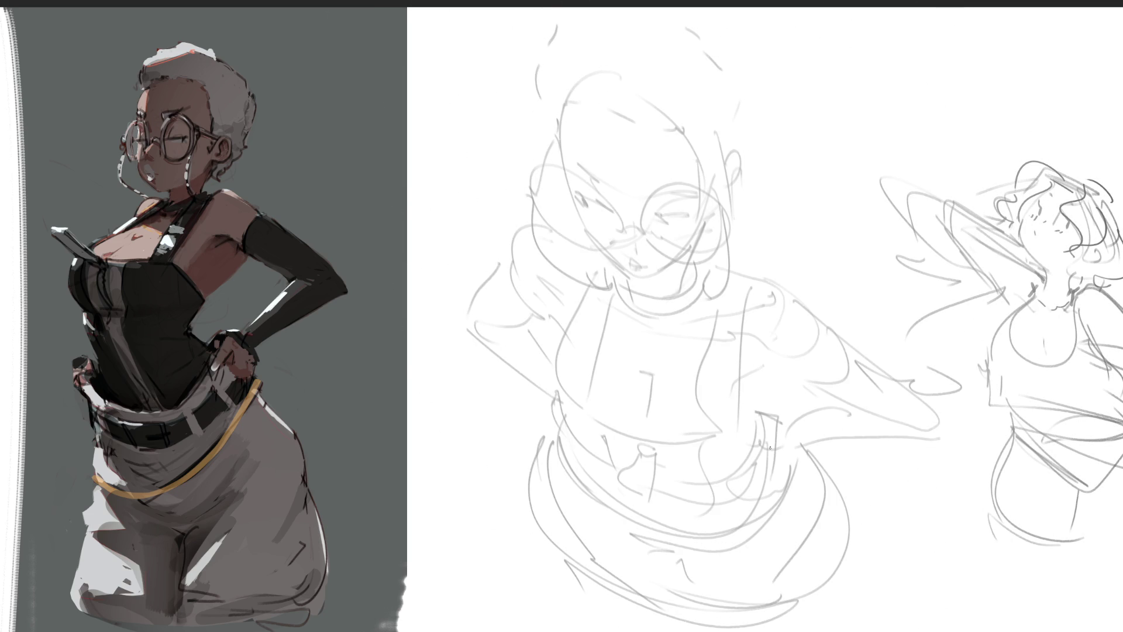
mouse_move(549, 208)
left_mouse_down()
mouse_move(609, 229)
mouse_move(579, 252)
mouse_move(649, 238)
mouse_move(644, 263)
mouse_move(640, 234)
mouse_move(720, 231)
mouse_move(741, 165)
left_mouse_up()
left_click_drag(745, 120, 727, 209)
mouse_move(584, 124)
left_mouse_down()
mouse_move(540, 216)
mouse_move(586, 190)
left_mouse_up()
mouse_move(560, 147)
left_mouse_down()
mouse_move(740, 147)
mouse_move(567, 182)
mouse_move(627, 221)
mouse_move(707, 215)
left_mouse_up()
mouse_move(569, 191)
left_mouse_down()
mouse_move(603, 262)
mouse_move(658, 282)
mouse_move(717, 213)
mouse_move(734, 150)
mouse_move(753, 167)
mouse_move(733, 179)
left_mouse_up()
left_click_drag(587, 167, 729, 178)
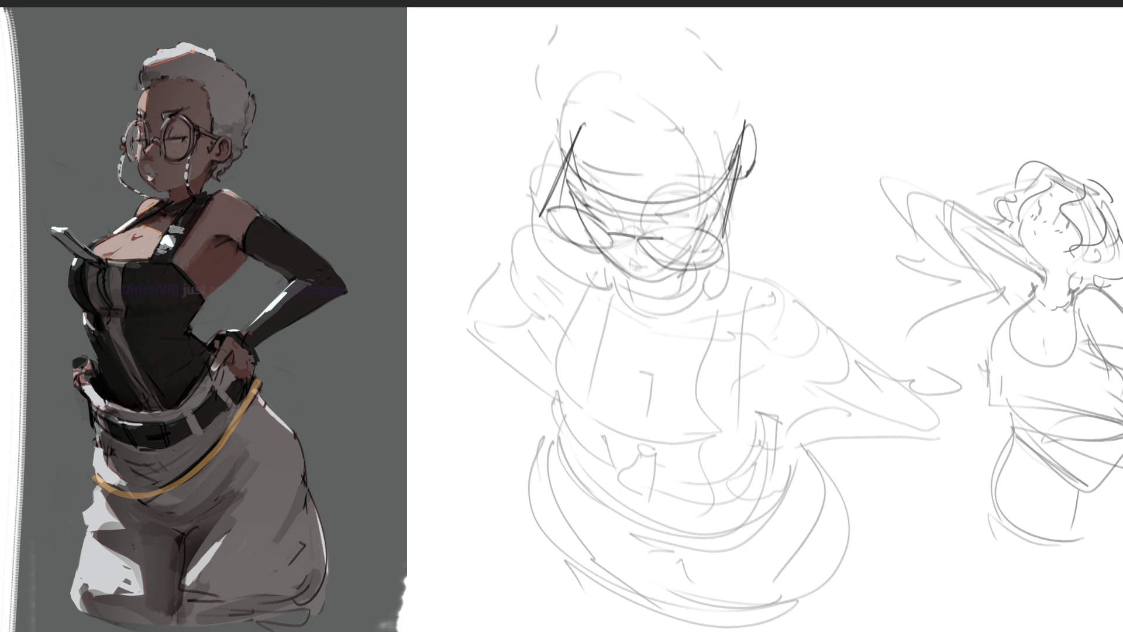
left_click_drag(555, 229, 656, 287)
left_click_drag(738, 204, 740, 264)
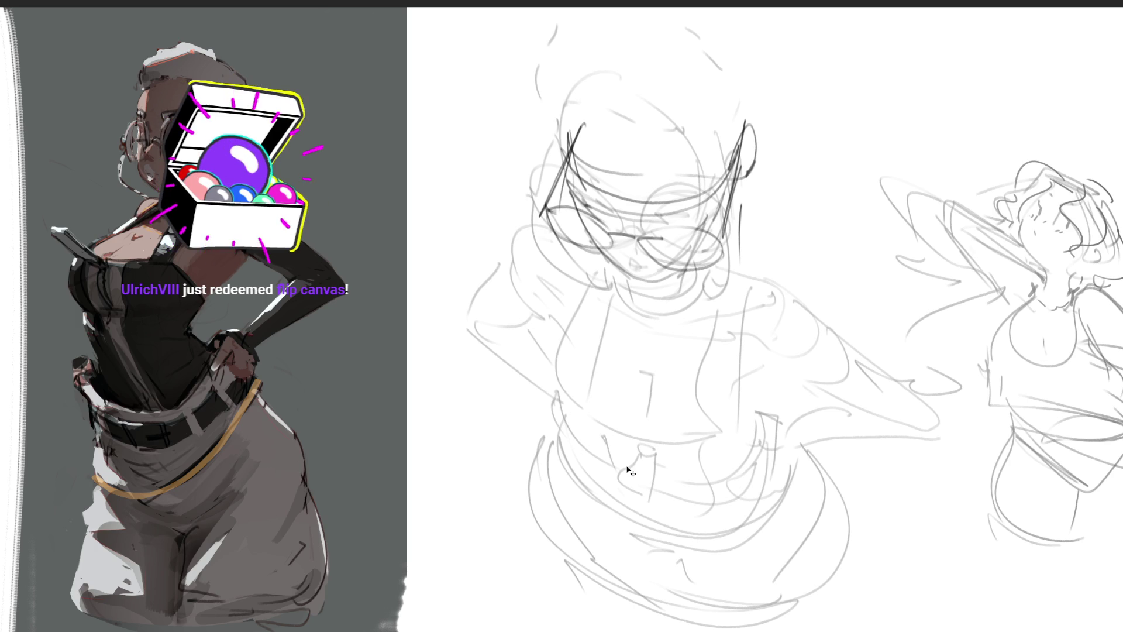
- Mirror the canvas horizontally and outline the top and both sides of the boxy head
key("m")
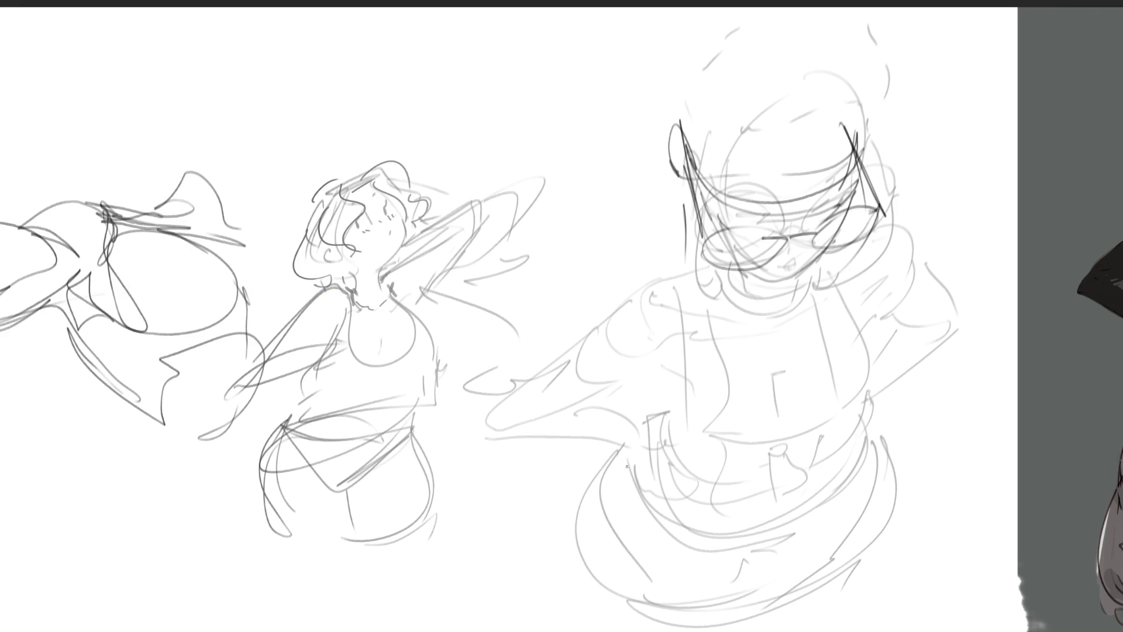
mouse_move(711, 187)
left_mouse_down()
mouse_move(717, 133)
mouse_move(828, 109)
mouse_move(851, 119)
left_mouse_up()
mouse_move(684, 98)
left_mouse_down()
mouse_move(671, 125)
mouse_move(751, 11)
mouse_move(836, 105)
mouse_move(667, 120)
mouse_move(682, 188)
left_mouse_up()
left_click_drag(679, 220, 706, 221)
left_click_drag(832, 59, 849, 155)
mouse_move(709, 236)
left_mouse_down()
mouse_move(681, 157)
mouse_move(698, 240)
left_mouse_up()
- Draw the neck curving into the shoulder, undoing a doubled stroke and redrawing it as a V
mouse_move(682, 193)
left_mouse_down()
mouse_move(688, 258)
mouse_move(714, 310)
left_mouse_up()
left_click_drag(684, 218, 573, 327)
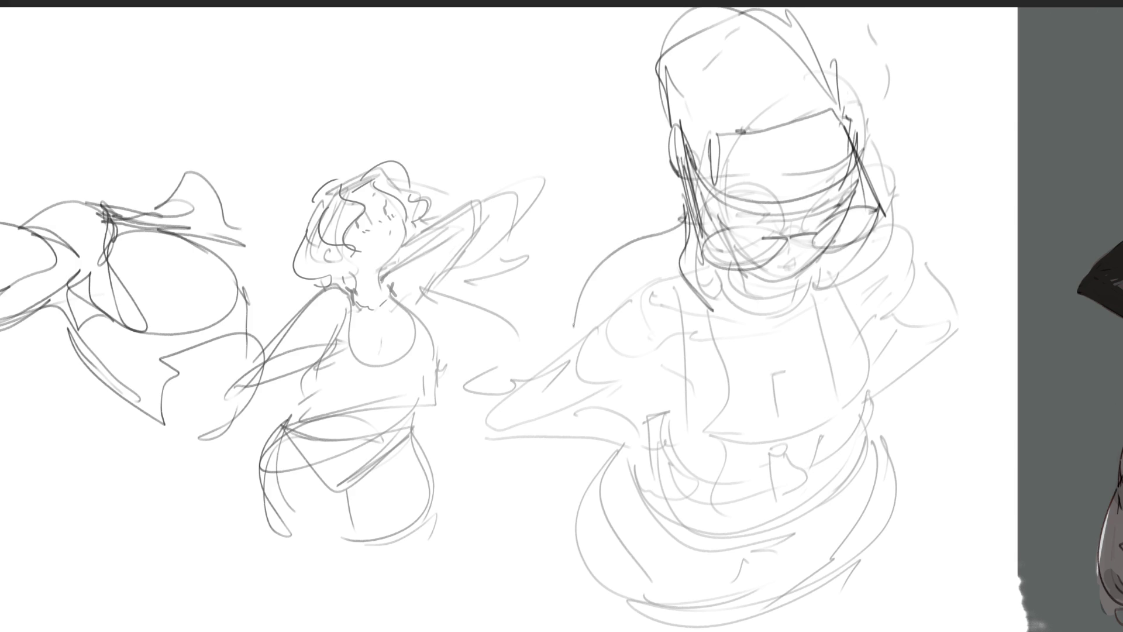
left_click_drag(596, 263, 573, 343)
key("ctrl+z")
mouse_move(590, 262)
left_mouse_down()
mouse_move(594, 281)
mouse_move(627, 231)
mouse_move(713, 325)
left_mouse_up()
- Add a shoulder arc, the waistline with a curl, and a long diagonal body line
left_click_drag(881, 239, 859, 391)
left_click_drag(634, 470, 763, 439)
left_click_drag(819, 419, 867, 397)
left_click_drag(865, 448, 804, 485)
mouse_move(658, 252)
left_mouse_down()
mouse_move(675, 290)
mouse_move(687, 529)
mouse_move(676, 536)
left_mouse_up()
mouse_move(838, 461)
left_mouse_down()
mouse_move(894, 462)
mouse_move(901, 475)
left_mouse_up()
- Add a lower waist line and the right shoulder curves
mouse_move(677, 536)
left_mouse_down()
mouse_move(853, 487)
mouse_move(926, 449)
left_mouse_up()
left_click_drag(907, 302, 894, 363)
mouse_move(868, 257)
left_mouse_down()
mouse_move(971, 322)
mouse_move(901, 408)
left_mouse_up()
left_click_drag(951, 281, 913, 398)
- Add body contour strokes and darken the lower outline, then delete the sketches from the canvas
left_click_drag(924, 263, 886, 275)
left_click_drag(896, 189, 898, 252)
mouse_move(630, 408)
left_mouse_down()
mouse_move(609, 547)
mouse_move(679, 631)
left_mouse_up()
mouse_move(820, 623)
left_mouse_down()
mouse_move(874, 420)
mouse_move(675, 556)
mouse_move(656, 534)
left_mouse_up()
left_click_drag(644, 456, 619, 514)
left_click_drag(629, 612, 614, 510)
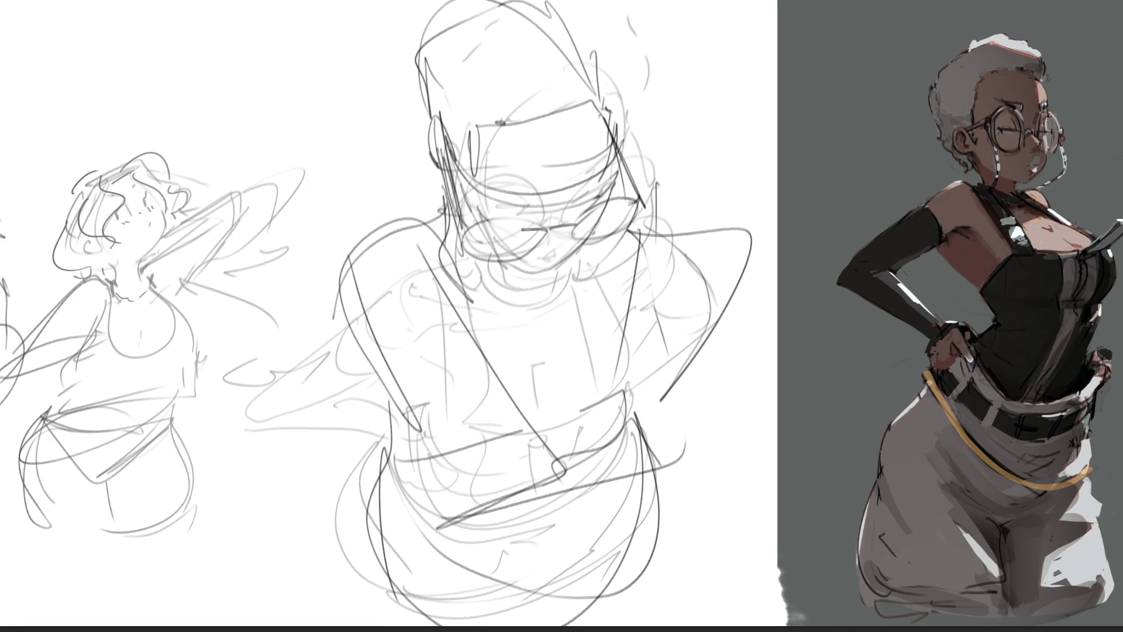
key("Delete")
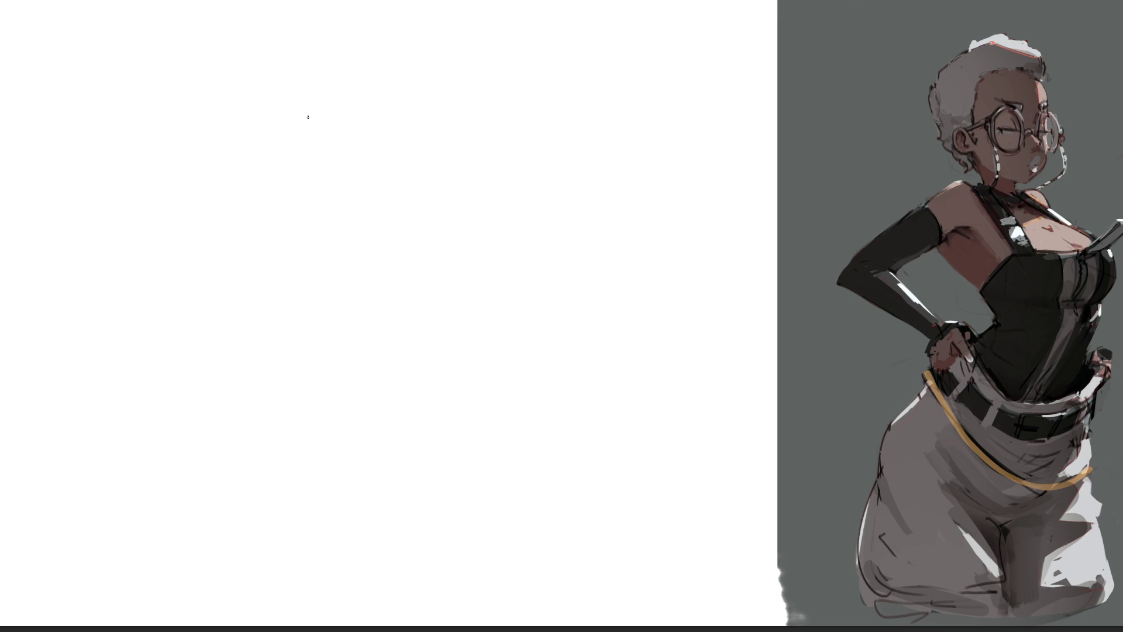
- Begin the first leg study's outline on the blank drawing area
mouse_move(297, 72)
left_mouse_down()
mouse_move(306, 171)
mouse_move(299, 149)
mouse_move(327, 218)
left_mouse_up()
- Draw the first leg's thigh, right side, knee curves and kneecap loop
mouse_move(298, 117)
left_mouse_down()
mouse_move(325, 55)
mouse_move(384, 50)
mouse_move(401, 80)
mouse_move(394, 165)
left_mouse_up()
mouse_move(398, 61)
left_mouse_down()
mouse_move(385, 259)
mouse_move(374, 221)
mouse_move(387, 322)
left_mouse_up()
mouse_move(379, 299)
left_mouse_down()
mouse_move(374, 271)
mouse_move(392, 285)
left_mouse_up()
left_click_drag(374, 212, 375, 267)
mouse_move(318, 186)
left_mouse_down()
mouse_move(339, 268)
mouse_move(362, 243)
mouse_move(329, 234)
mouse_move(334, 336)
left_mouse_up()
mouse_move(331, 245)
left_mouse_down()
mouse_move(326, 312)
mouse_move(339, 317)
left_mouse_up()
mouse_move(339, 267)
left_mouse_down()
mouse_move(345, 336)
mouse_move(337, 273)
mouse_move(365, 354)
left_mouse_up()
- Extend the first leg's shin down to a pointed end and refine its lower outline
left_click_drag(389, 232, 374, 555)
mouse_move(389, 242)
left_mouse_down()
mouse_move(399, 312)
mouse_move(374, 545)
left_mouse_up()
mouse_move(340, 280)
left_mouse_down()
mouse_move(341, 382)
mouse_move(376, 537)
mouse_move(402, 459)
mouse_move(386, 498)
left_mouse_up()
mouse_move(389, 495)
left_mouse_down()
mouse_move(377, 605)
mouse_move(363, 624)
left_mouse_up()
mouse_move(393, 505)
left_mouse_down()
mouse_move(378, 588)
mouse_move(392, 570)
left_mouse_up()
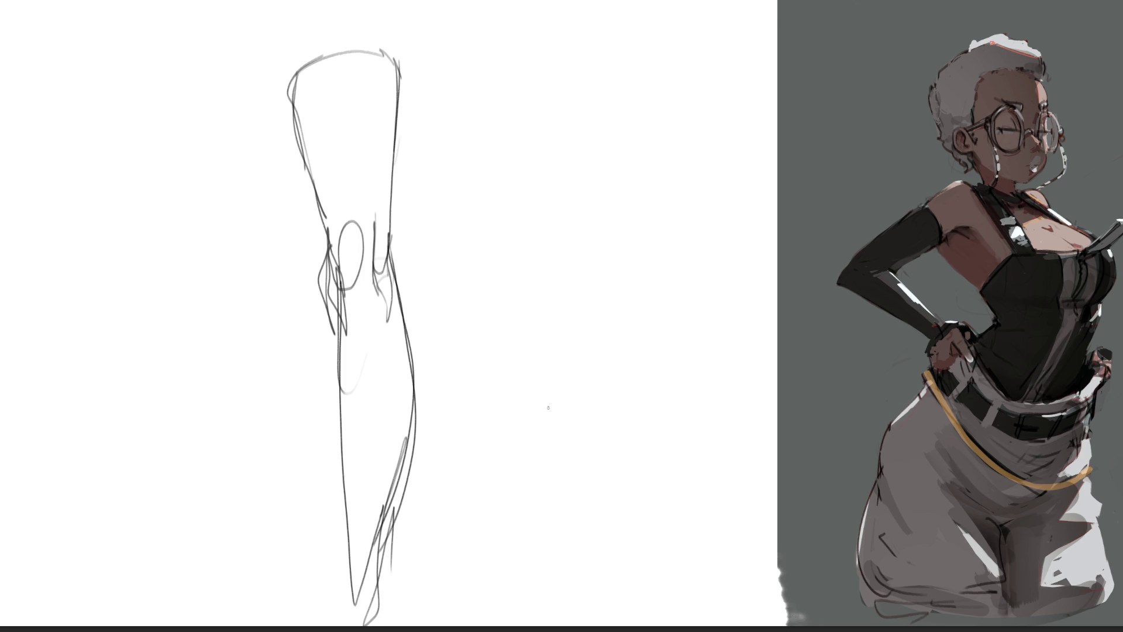
- Start a second leg with a rounded thigh and shape its knee
mouse_move(468, 144)
left_mouse_down()
mouse_move(515, 50)
mouse_move(556, 172)
left_mouse_up()
left_click_drag(459, 93, 496, 280)
mouse_move(491, 258)
left_mouse_down()
mouse_move(515, 219)
mouse_move(543, 280)
mouse_move(507, 300)
mouse_move(540, 229)
mouse_move(550, 319)
left_mouse_up()
left_click_drag(554, 133, 557, 174)
mouse_move(559, 175)
left_mouse_down()
mouse_move(563, 284)
mouse_move(496, 336)
left_mouse_up()
mouse_move(489, 272)
left_mouse_down()
mouse_move(505, 349)
mouse_move(541, 301)
mouse_move(566, 329)
mouse_move(494, 371)
left_mouse_up()
- Draw the second leg's shin lines down to the bottom of the canvas
mouse_move(502, 321)
left_mouse_down()
mouse_move(487, 448)
mouse_move(558, 625)
left_mouse_up()
left_click_drag(543, 318, 493, 462)
mouse_move(544, 317)
left_mouse_down()
mouse_move(558, 327)
mouse_move(576, 625)
left_mouse_up()
left_click_drag(563, 314, 588, 624)
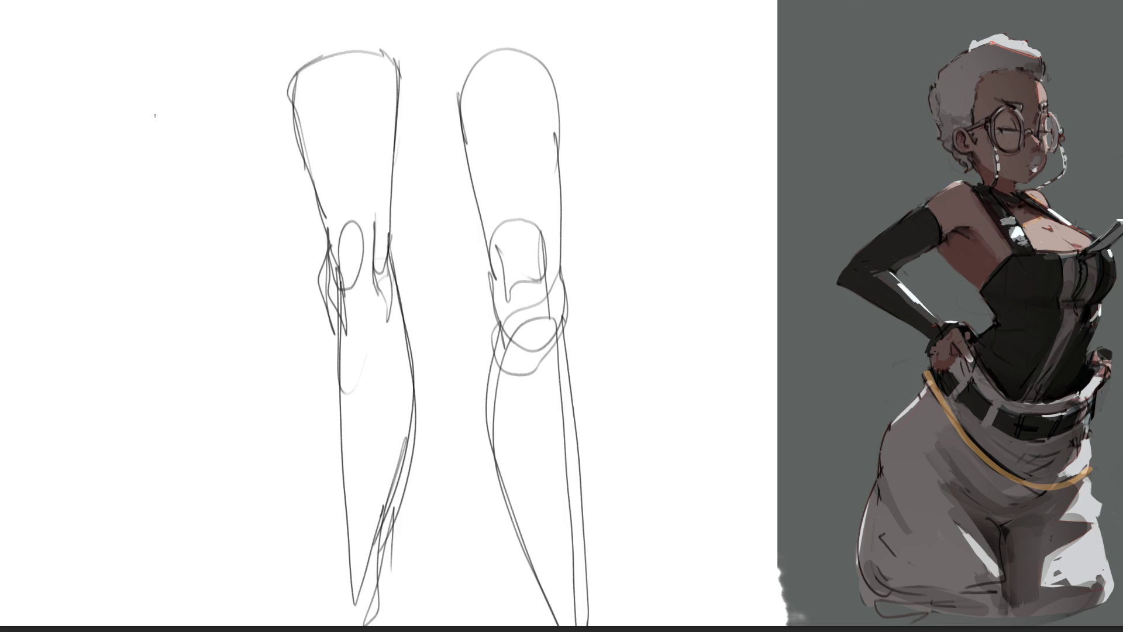
- Sketch a pointed foot study at the upper left and start an oval for another leg
mouse_move(161, 170)
left_mouse_down()
mouse_move(170, 105)
mouse_move(220, 201)
left_mouse_up()
left_click_drag(142, 125, 170, 175)
mouse_move(171, 105)
left_mouse_down()
mouse_move(228, 232)
mouse_move(204, 266)
mouse_move(151, 179)
mouse_move(167, 269)
mouse_move(229, 244)
mouse_move(201, 290)
left_mouse_up()
mouse_move(162, 196)
left_mouse_down()
mouse_move(140, 321)
mouse_move(204, 282)
mouse_move(158, 335)
mouse_move(224, 257)
mouse_move(142, 349)
mouse_move(155, 267)
mouse_move(151, 353)
mouse_move(201, 333)
mouse_move(194, 360)
left_mouse_up()
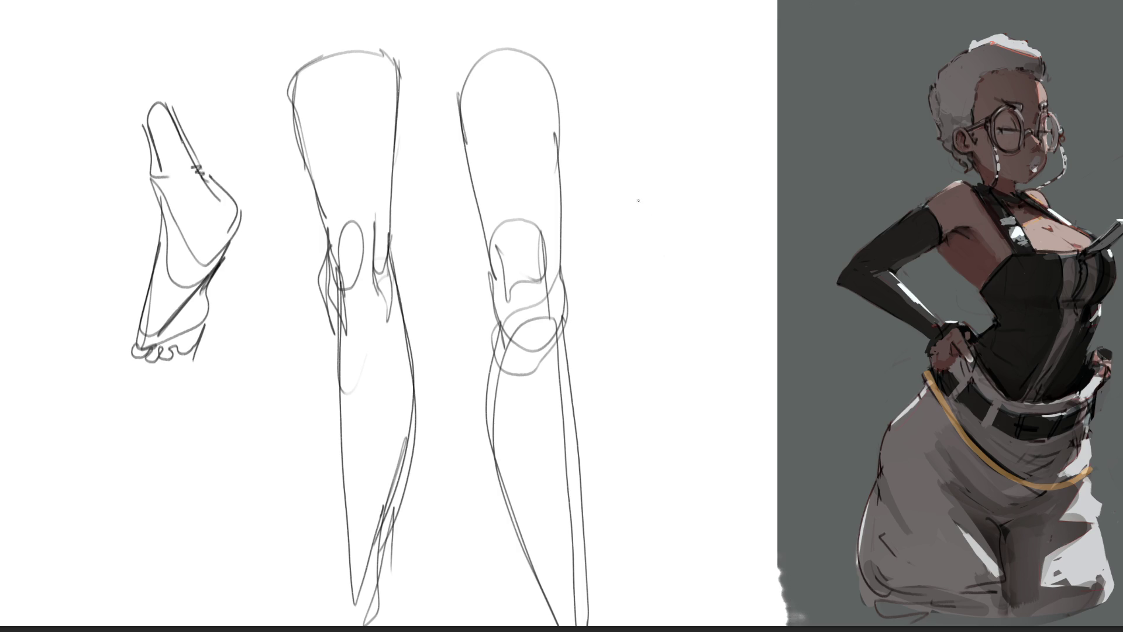
mouse_move(610, 123)
left_mouse_down()
mouse_move(621, 178)
mouse_move(696, 141)
mouse_move(673, 200)
mouse_move(703, 151)
mouse_move(608, 117)
mouse_move(718, 139)
mouse_move(723, 169)
mouse_move(639, 78)
mouse_move(590, 175)
mouse_move(612, 278)
mouse_move(604, 240)
mouse_move(725, 138)
mouse_move(709, 384)
left_mouse_up()
- Draw the new leg's outer curve, inner line, heel curve and right-side curves
left_click_drag(623, 234, 687, 409)
left_click_drag(694, 186, 715, 420)
mouse_move(718, 418)
left_mouse_down()
mouse_move(666, 463)
mouse_move(695, 462)
left_mouse_up()
mouse_move(702, 76)
left_mouse_down()
mouse_move(730, 136)
mouse_move(742, 345)
left_mouse_up()
left_click_drag(780, 266, 746, 342)
- Add contour strokes along the leg and shape the heel and ankle
left_click_drag(581, 237, 637, 358)
left_click_drag(596, 348, 670, 363)
left_click_drag(749, 167, 766, 312)
left_click_drag(656, 368, 683, 582)
left_click_drag(673, 454, 716, 425)
left_click_drag(715, 383, 723, 493)
mouse_move(654, 434)
left_mouse_down()
mouse_move(654, 455)
mouse_move(712, 433)
mouse_move(631, 591)
mouse_move(752, 585)
left_mouse_up()
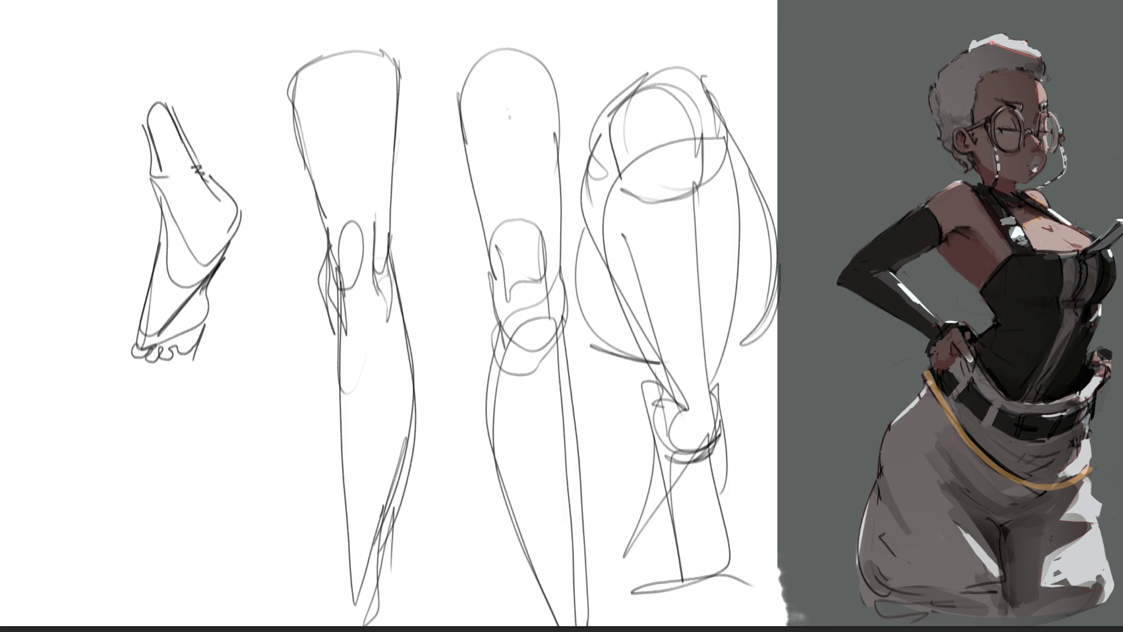
- Fade the leg studies to faint guides with a large soft eraser, then return to a smaller brush
key("e")
mouse_move(557, 376)
left_mouse_down()
mouse_move(349, 308)
mouse_move(374, 328)
mouse_move(374, 410)
mouse_move(514, 401)
mouse_move(296, 341)
mouse_move(775, 298)
mouse_move(507, 357)
mouse_move(476, 258)
mouse_move(222, 445)
left_mouse_up()
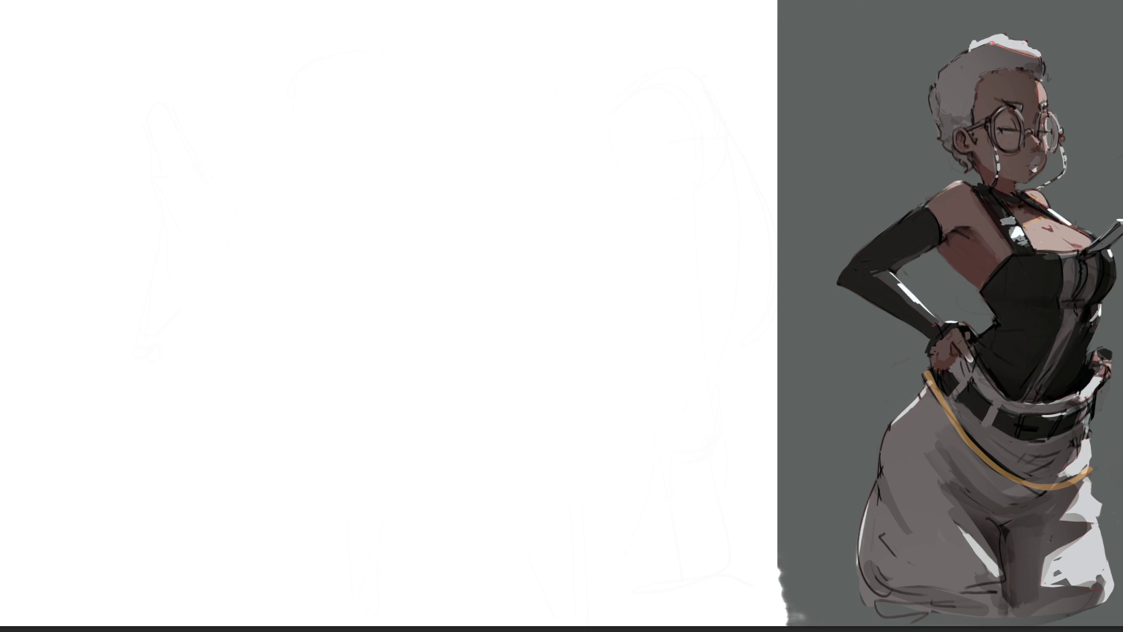
key("b")
- Start a new figure near the top with a long body curve, feet and base lines
mouse_move(433, 16)
left_mouse_down()
mouse_move(447, 35)
mouse_move(490, 7)
mouse_move(490, 26)
mouse_move(462, 10)
mouse_move(485, 32)
mouse_move(471, 51)
mouse_move(470, 117)
mouse_move(493, 89)
mouse_move(468, 114)
mouse_move(442, 47)
mouse_move(454, 46)
mouse_move(443, 128)
mouse_move(457, 120)
mouse_move(455, 148)
left_mouse_up()
mouse_move(437, 100)
left_mouse_down()
mouse_move(466, 225)
mouse_move(464, 111)
mouse_move(496, 113)
mouse_move(503, 176)
mouse_move(448, 211)
mouse_move(473, 177)
mouse_move(502, 178)
mouse_move(497, 201)
mouse_move(452, 233)
mouse_move(491, 218)
mouse_move(479, 247)
mouse_move(453, 239)
left_mouse_up()
mouse_move(438, 186)
left_mouse_down()
mouse_move(393, 231)
mouse_move(440, 195)
mouse_move(455, 220)
mouse_move(427, 271)
left_mouse_up()
mouse_move(403, 233)
left_mouse_down()
mouse_move(439, 264)
mouse_move(475, 266)
left_mouse_up()
mouse_move(503, 196)
left_mouse_down()
mouse_move(527, 225)
mouse_move(515, 269)
mouse_move(486, 271)
left_mouse_up()
- Add a base ellipse under the legs, crossing lines below, and a long line beside the figure
left_click_drag(444, 257, 507, 250)
mouse_move(508, 252)
left_mouse_down()
mouse_move(468, 280)
mouse_move(448, 275)
left_mouse_up()
mouse_move(448, 265)
left_mouse_down()
mouse_move(497, 231)
mouse_move(513, 274)
left_mouse_up()
mouse_move(469, 275)
left_mouse_down()
mouse_move(452, 264)
mouse_move(456, 299)
mouse_move(507, 298)
mouse_move(455, 281)
mouse_move(458, 323)
mouse_move(501, 307)
mouse_move(514, 283)
mouse_move(504, 290)
left_mouse_up()
mouse_move(451, 292)
left_mouse_down()
mouse_move(518, 276)
mouse_move(468, 302)
mouse_move(494, 293)
mouse_move(472, 328)
mouse_move(471, 315)
mouse_move(468, 364)
mouse_move(479, 365)
mouse_move(464, 341)
mouse_move(484, 600)
left_mouse_up()
mouse_move(507, 322)
left_mouse_down()
mouse_move(515, 468)
mouse_move(507, 612)
mouse_move(496, 615)
left_mouse_up()
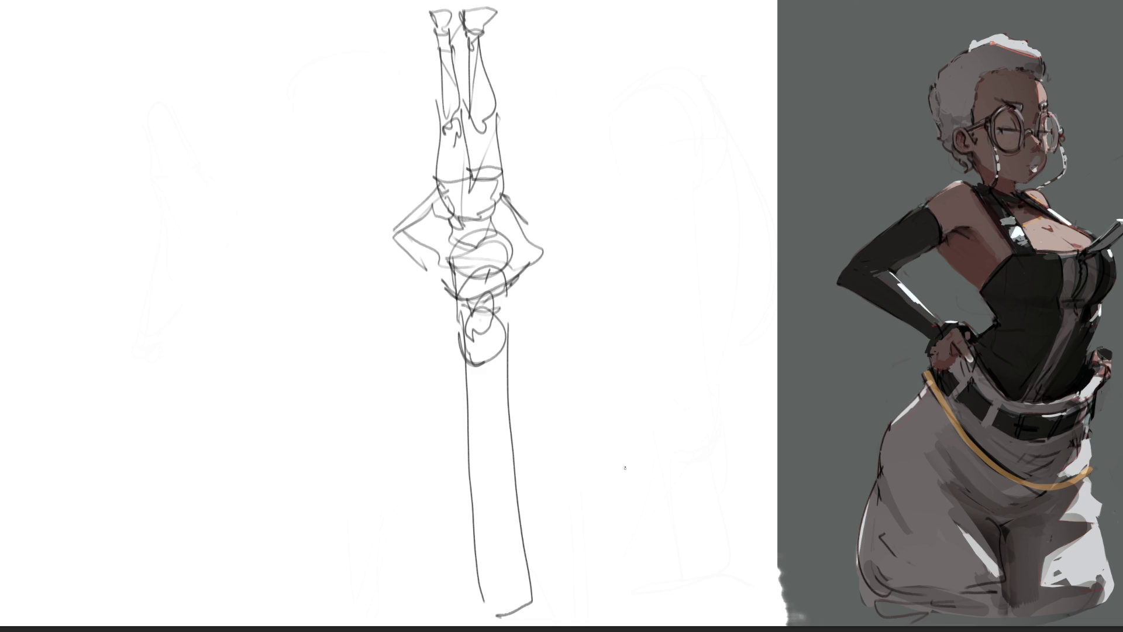
- Draw the right figure's long legs with feet and a spiral head circle
mouse_move(613, 420)
left_mouse_down()
mouse_move(623, 609)
mouse_move(655, 606)
mouse_move(642, 577)
mouse_move(593, 609)
mouse_move(653, 608)
left_mouse_up()
left_click_drag(619, 442, 649, 606)
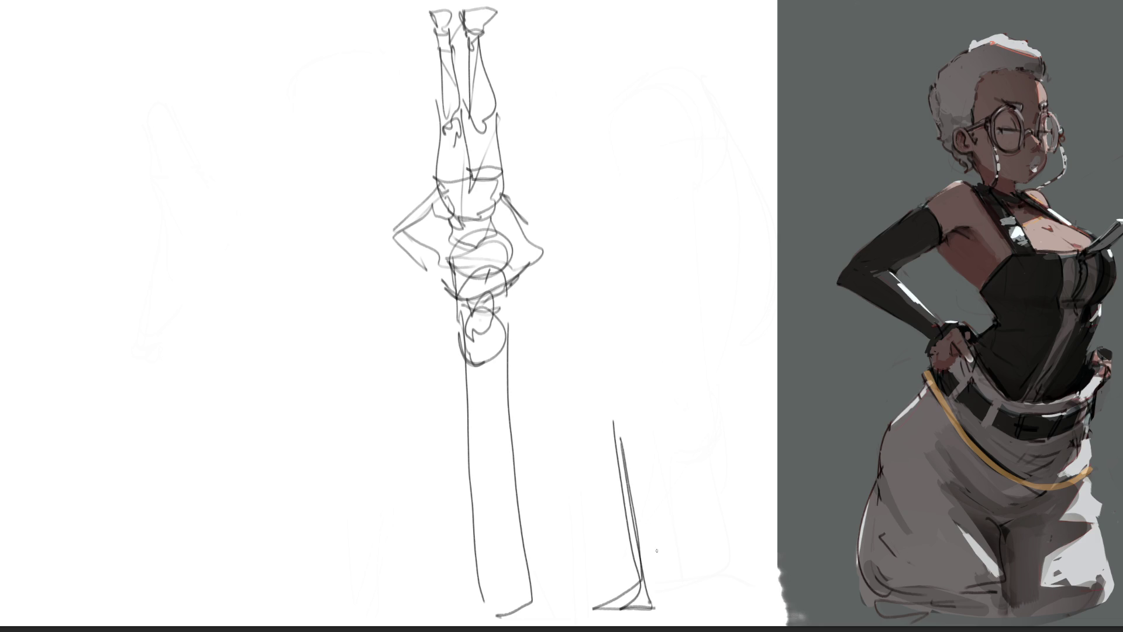
left_click_drag(639, 441, 655, 601)
left_click_drag(673, 432, 667, 603)
mouse_move(646, 606)
left_mouse_down()
mouse_move(725, 601)
mouse_move(657, 607)
mouse_move(702, 602)
left_mouse_up()
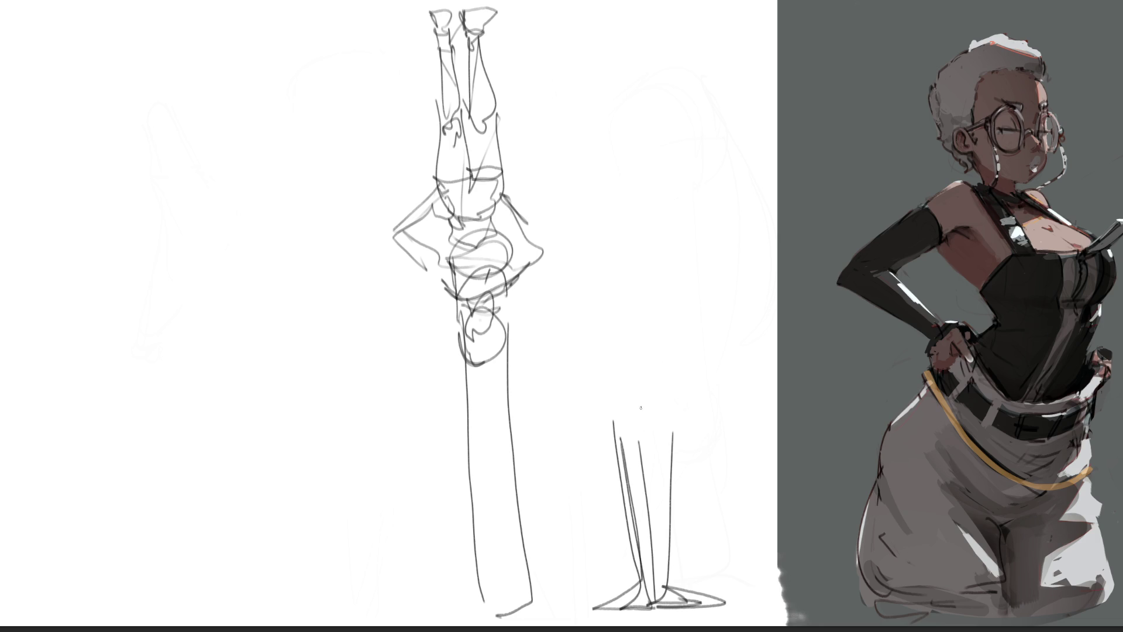
mouse_move(646, 401)
left_mouse_down()
mouse_move(640, 381)
mouse_move(658, 369)
mouse_move(667, 403)
mouse_move(652, 358)
mouse_move(608, 430)
mouse_move(668, 358)
mouse_move(680, 444)
left_mouse_up()
- Outline the figure from head to foot and add the outstretched arm and torso lines
left_click_drag(595, 337, 641, 602)
mouse_move(679, 368)
left_mouse_down()
mouse_move(673, 514)
mouse_move(660, 540)
left_mouse_up()
mouse_move(661, 432)
left_mouse_down()
mouse_move(625, 335)
mouse_move(660, 328)
mouse_move(616, 313)
mouse_move(620, 172)
mouse_move(610, 280)
mouse_move(620, 341)
mouse_move(672, 305)
mouse_move(630, 273)
mouse_move(611, 231)
mouse_move(643, 198)
mouse_move(613, 161)
mouse_move(326, 167)
mouse_move(336, 193)
mouse_move(417, 194)
left_mouse_up()
mouse_move(502, 198)
left_mouse_down()
mouse_move(551, 210)
mouse_move(630, 278)
mouse_move(679, 222)
mouse_move(710, 219)
left_mouse_up()
mouse_move(648, 155)
left_mouse_down()
mouse_move(885, 182)
mouse_move(873, 218)
mouse_move(723, 216)
mouse_move(672, 264)
left_mouse_up()
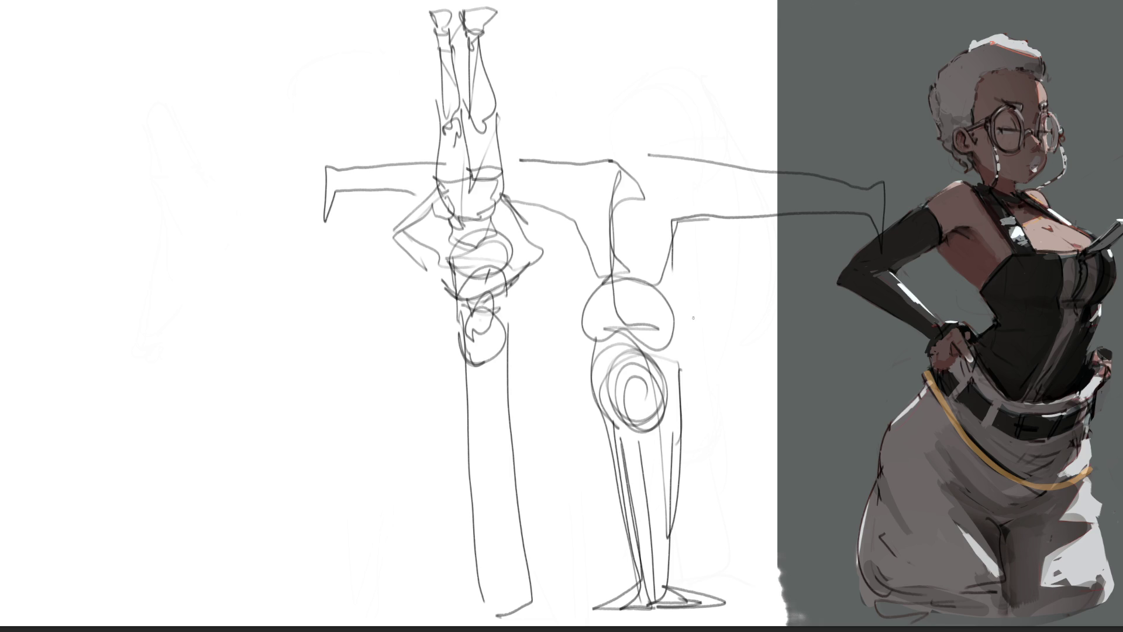
- Stroke contour lines down both sides of the middle figure's leg and add curved hips
mouse_move(577, 220)
left_mouse_down()
mouse_move(597, 405)
mouse_move(641, 514)
left_mouse_up()
left_click_drag(672, 225, 663, 587)
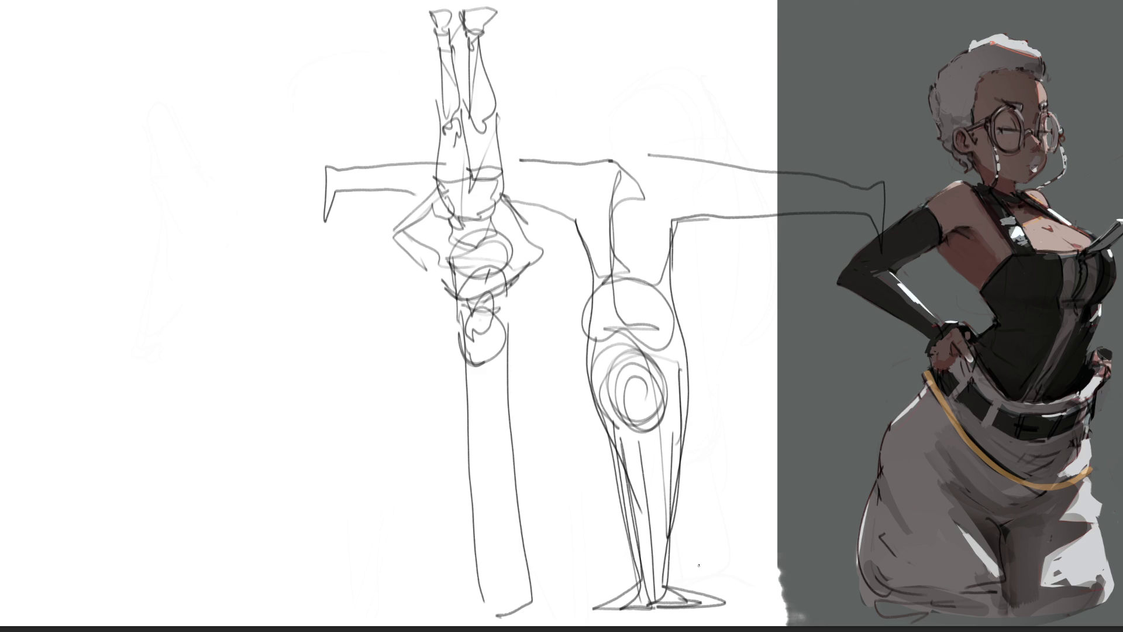
mouse_move(675, 289)
left_mouse_down()
mouse_move(697, 325)
mouse_move(693, 364)
left_mouse_up()
mouse_move(592, 296)
left_mouse_down()
mouse_move(575, 319)
mouse_move(581, 359)
left_mouse_up()
- Doodle a cloud-shaped creature head with shading arcs, two eyes and ears on each side
left_click_drag(135, 213, 228, 215)
mouse_move(136, 214)
left_mouse_down()
mouse_move(161, 186)
mouse_move(185, 183)
mouse_move(222, 210)
left_mouse_up()
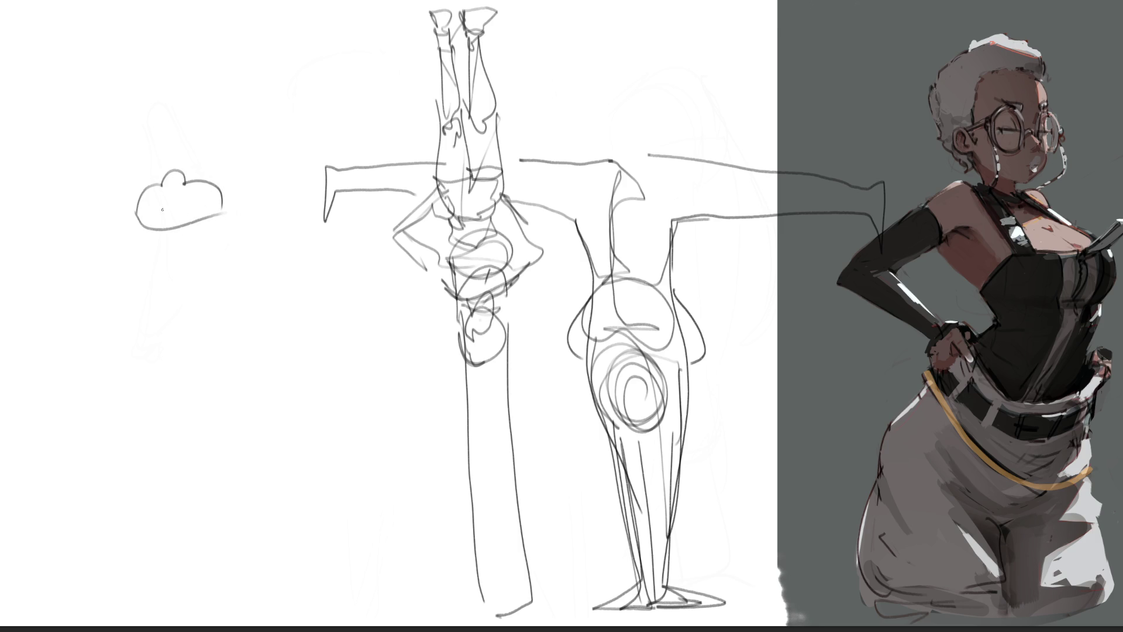
left_click_drag(149, 222, 217, 208)
mouse_move(147, 218)
left_mouse_down()
mouse_move(207, 206)
mouse_move(171, 195)
left_mouse_up()
left_click_drag(173, 189, 176, 174)
mouse_move(122, 208)
left_mouse_down()
mouse_move(104, 218)
mouse_move(115, 225)
left_mouse_up()
mouse_move(228, 188)
left_mouse_down()
mouse_move(240, 185)
mouse_move(240, 196)
left_mouse_up()
- Add ear curls, wavy lines below, extra strokes around it and a looping tail off the face sketch
left_click_drag(112, 212, 150, 264)
mouse_move(234, 206)
left_mouse_down()
mouse_move(243, 248)
mouse_move(153, 264)
left_mouse_up()
mouse_move(128, 189)
left_mouse_down()
mouse_move(120, 135)
mouse_move(104, 176)
mouse_move(114, 182)
left_mouse_up()
left_click_drag(55, 151, 96, 122)
mouse_move(234, 114)
left_mouse_down()
mouse_move(275, 136)
mouse_move(257, 158)
left_mouse_up()
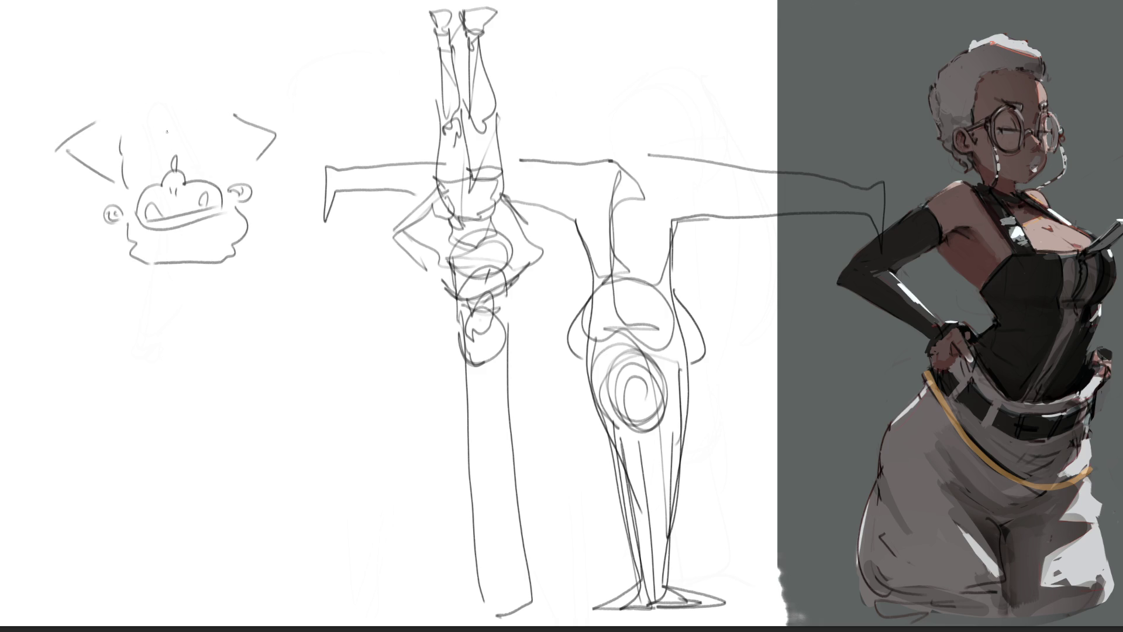
mouse_move(114, 109)
left_mouse_down()
mouse_move(117, 73)
mouse_move(204, 51)
mouse_move(227, 114)
mouse_move(226, 124)
mouse_move(119, 112)
mouse_move(117, 136)
left_mouse_up()
mouse_move(208, 70)
left_mouse_down()
mouse_move(314, 64)
mouse_move(308, 111)
mouse_move(342, 140)
mouse_move(310, 98)
mouse_move(226, 73)
left_mouse_up()
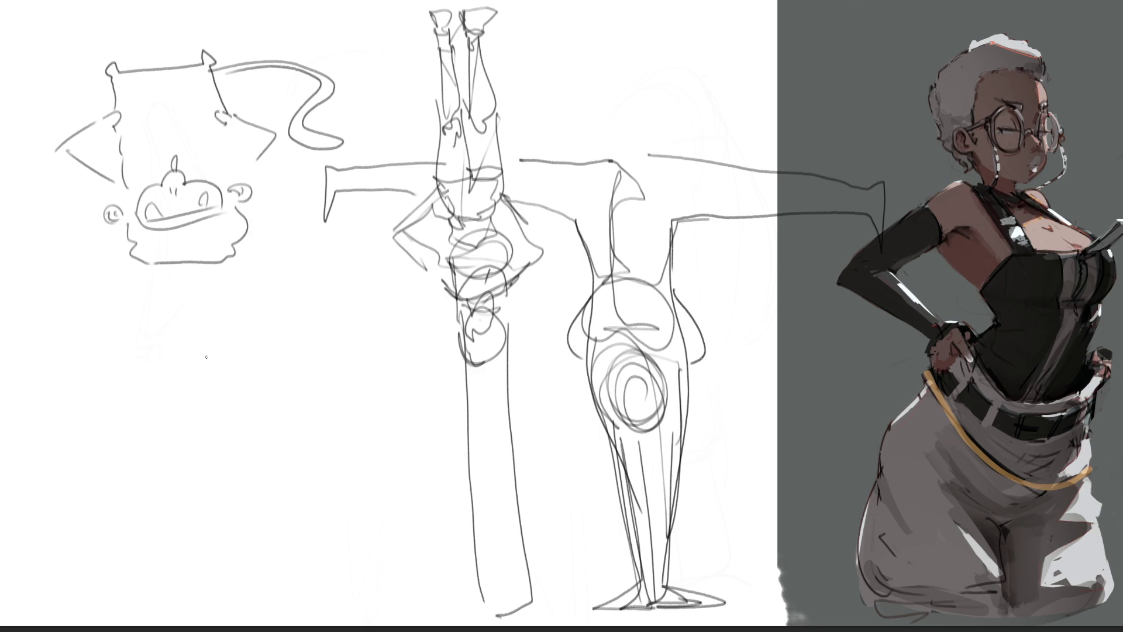
- Sketch an oval head below the upside-down face with a brim and arch above it
mouse_move(183, 320)
left_mouse_down()
mouse_move(186, 362)
mouse_move(201, 297)
mouse_move(240, 365)
left_mouse_up()
mouse_move(181, 330)
left_mouse_down()
mouse_move(214, 387)
mouse_move(213, 364)
mouse_move(195, 380)
left_mouse_up()
mouse_move(178, 336)
left_mouse_down()
mouse_move(199, 395)
mouse_move(256, 345)
mouse_move(243, 336)
mouse_move(237, 363)
left_mouse_up()
mouse_move(175, 290)
left_mouse_down()
mouse_move(221, 271)
mouse_move(267, 325)
left_mouse_up()
mouse_move(265, 286)
left_mouse_down()
mouse_move(328, 261)
mouse_move(326, 321)
left_mouse_up()
- Sweep a long diagonal from the head, then add wavy strokes, a V with a hook, and arches
mouse_move(262, 334)
left_mouse_down()
mouse_move(210, 457)
mouse_move(88, 599)
left_mouse_up()
mouse_move(91, 597)
left_mouse_down()
mouse_move(201, 494)
mouse_move(272, 362)
left_mouse_up()
left_click_drag(270, 358, 303, 437)
left_click_drag(294, 378, 334, 437)
left_click_drag(309, 460, 325, 454)
mouse_move(247, 458)
left_mouse_down()
mouse_move(313, 512)
mouse_move(360, 462)
left_mouse_up()
mouse_move(340, 500)
left_mouse_down()
mouse_move(363, 463)
mouse_move(465, 502)
left_mouse_up()
mouse_move(380, 519)
left_mouse_down()
mouse_move(457, 512)
mouse_move(405, 526)
left_mouse_up()
mouse_move(372, 463)
left_mouse_down()
mouse_move(455, 500)
mouse_move(445, 534)
left_mouse_up()
mouse_move(356, 501)
left_mouse_down()
mouse_move(421, 608)
mouse_move(451, 528)
left_mouse_up()
left_click_drag(449, 530, 439, 601)
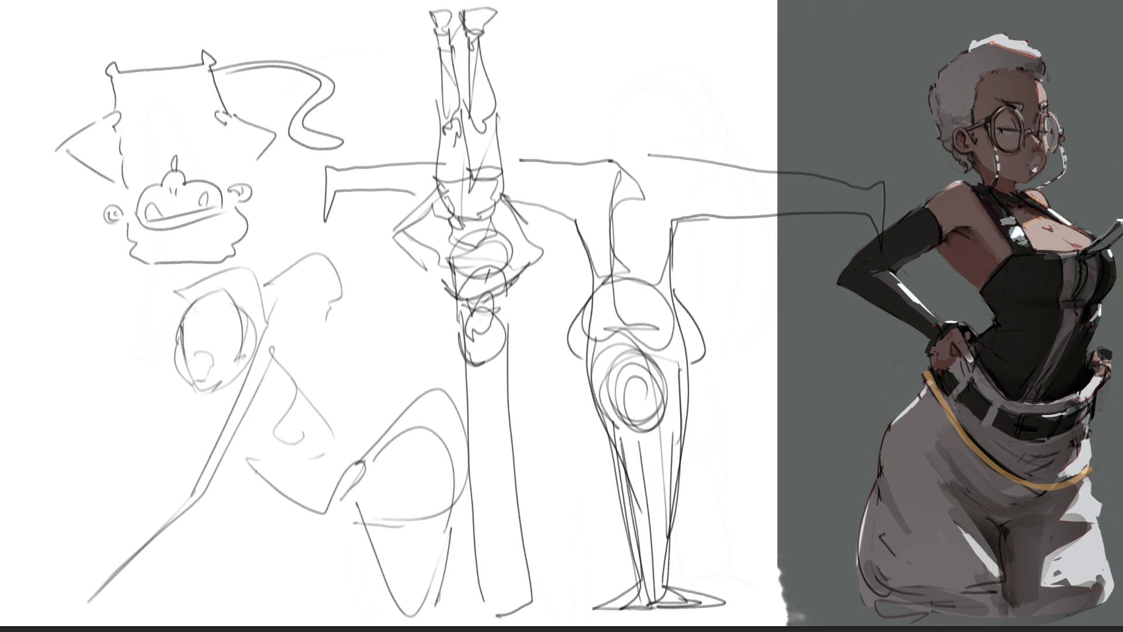
- Add a bent line, long diagonal, slash, vertical strokes and ticks left of the loop
left_click_drag(272, 352, 287, 368)
left_click_drag(93, 408, 138, 422)
left_click_drag(216, 401, 104, 484)
left_click_drag(84, 418, 70, 441)
left_click_drag(141, 353, 138, 380)
mouse_move(150, 367)
left_mouse_down()
mouse_move(146, 435)
mouse_move(161, 439)
left_mouse_up()
left_click_drag(246, 371, 72, 612)
- Finish with a parallel diagonal, a large arc, small hooks and short diagonal strokes
left_click_drag(164, 539, 68, 611)
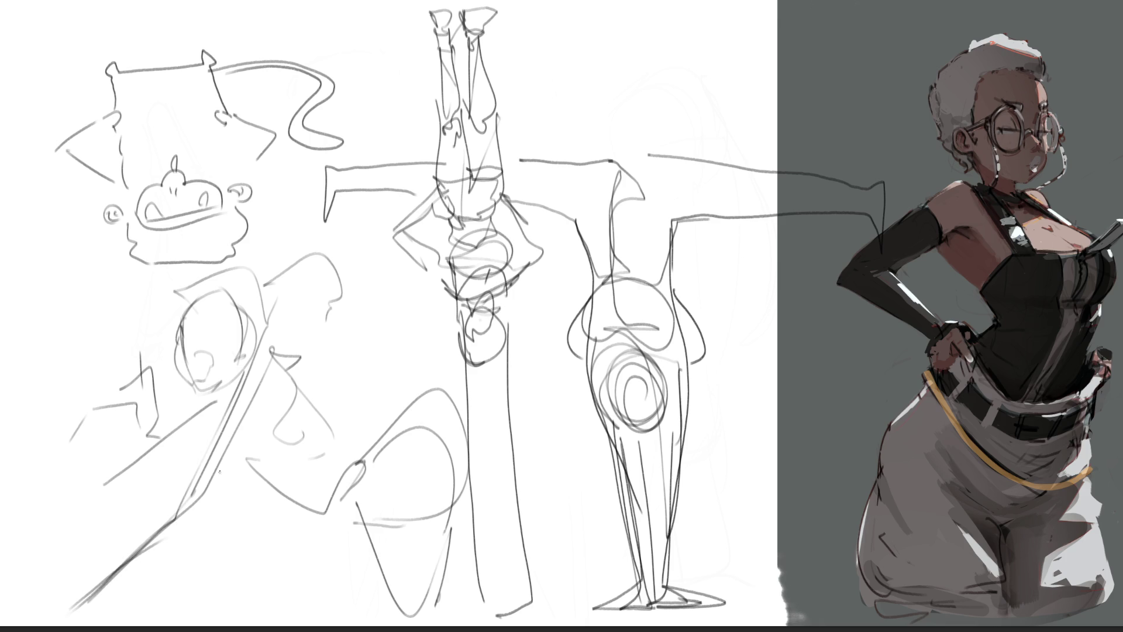
mouse_move(211, 419)
left_mouse_down()
mouse_move(224, 498)
mouse_move(243, 497)
left_mouse_up()
left_click_drag(190, 402, 176, 431)
left_click_drag(235, 476, 253, 491)
left_click_drag(278, 385, 337, 450)
left_click_drag(254, 427, 295, 438)
left_click_drag(294, 380, 313, 409)
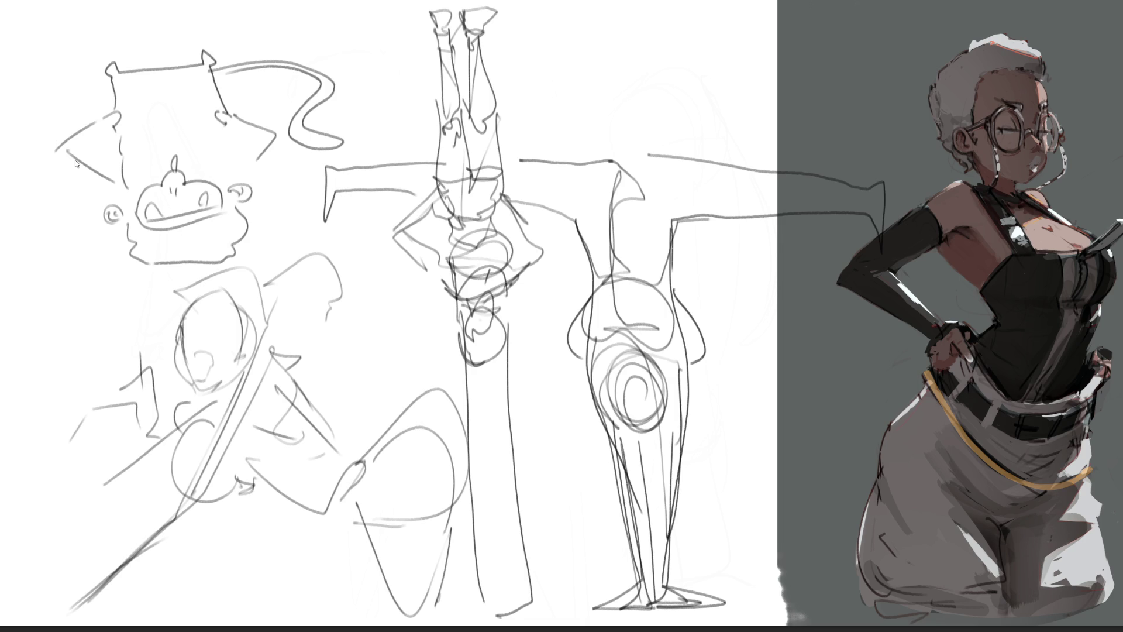
- Flip the sketch layer vertically and skew it so the top leans left
key("shift+v")
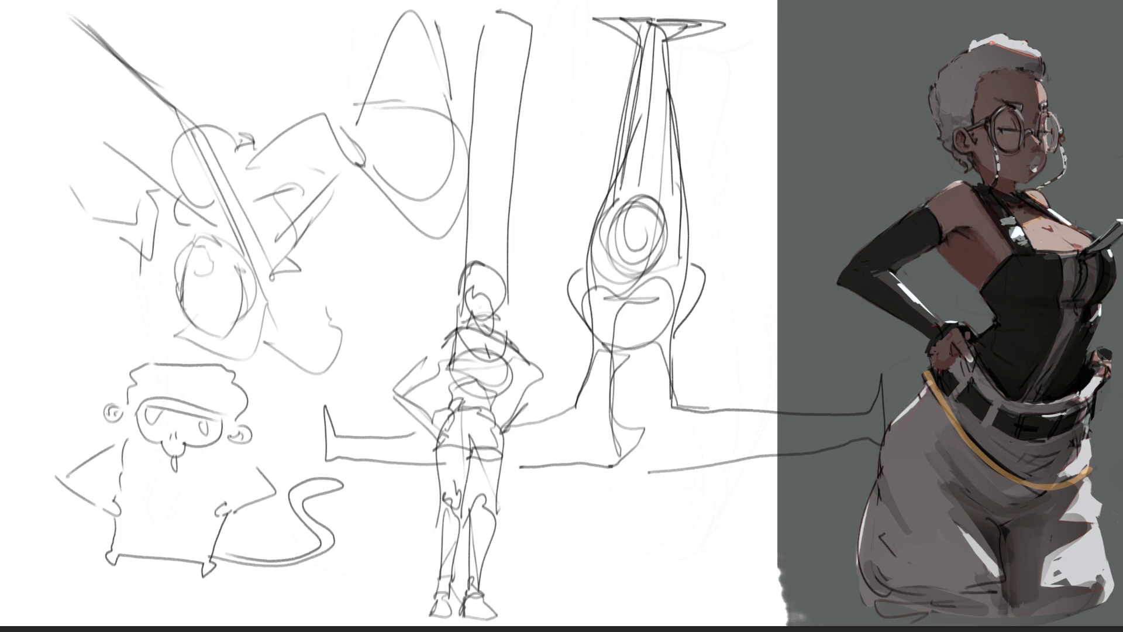
key("ctrl+t")
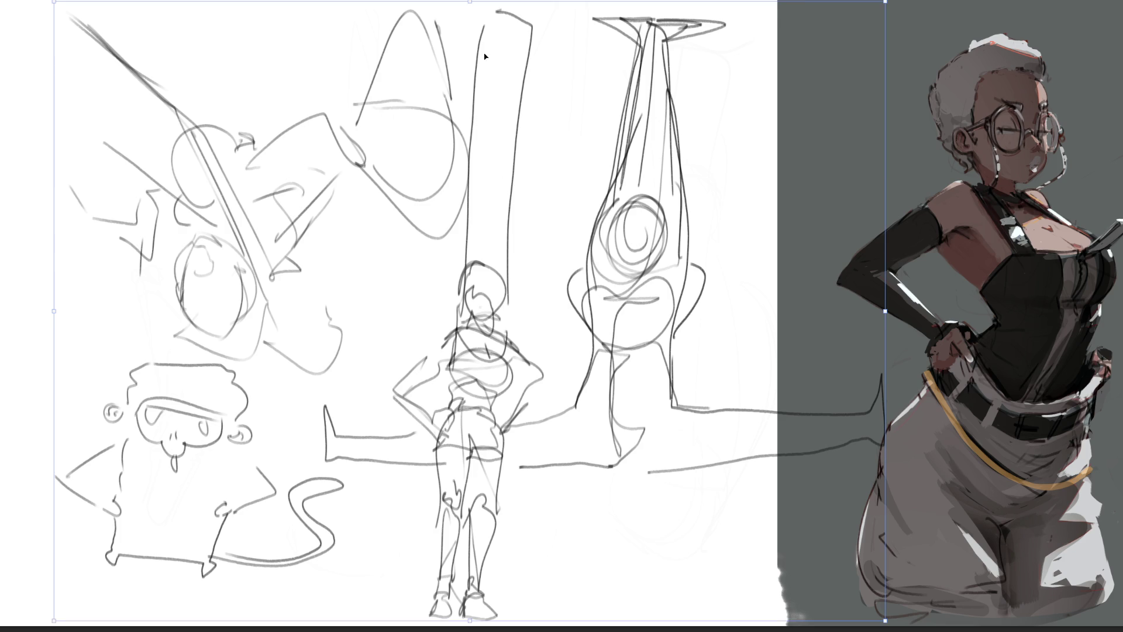
left_click_drag(471, 3, 394, 3)
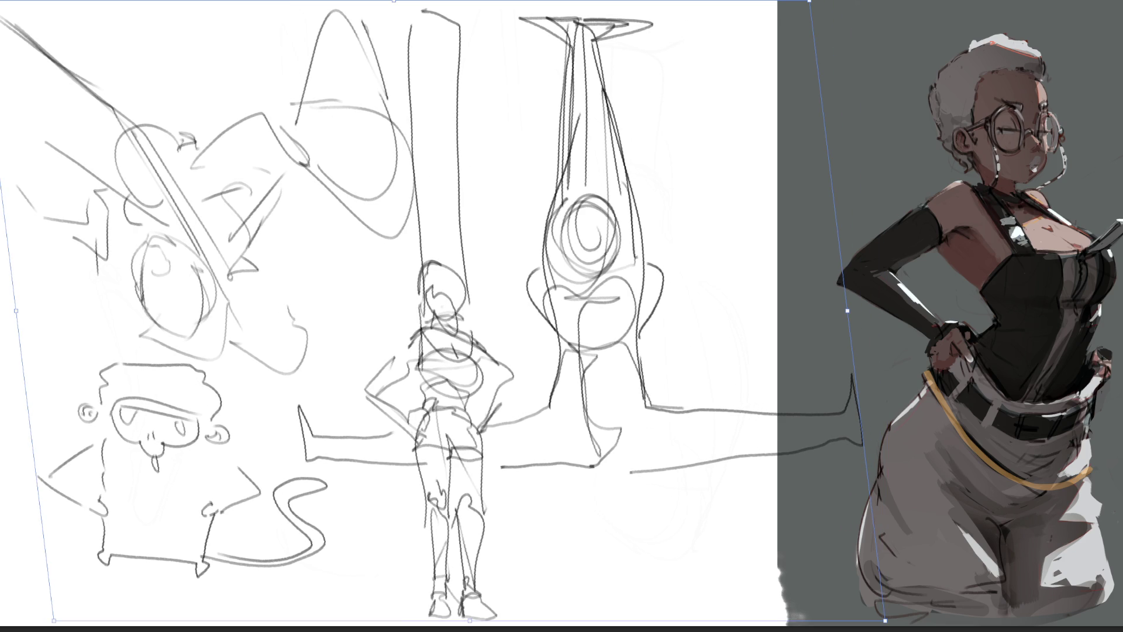
key("Return")
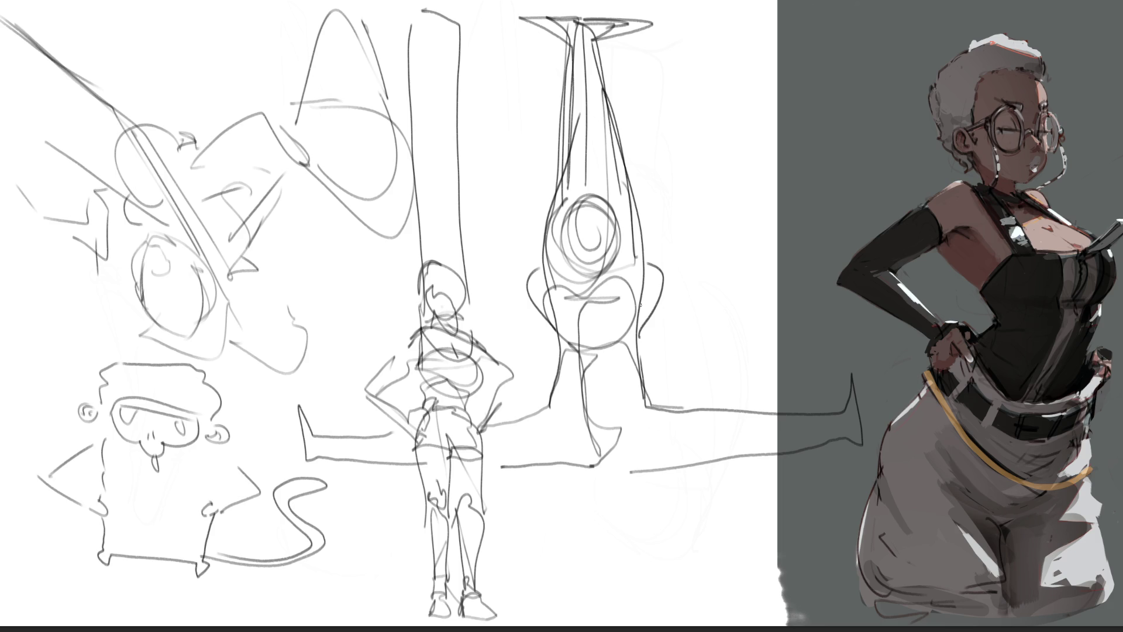
- Undo a test soft-eraser pass and go back to the small pencil brush
mouse_move(578, 370)
left_mouse_down()
mouse_move(439, 301)
mouse_move(521, 520)
mouse_move(652, 419)
mouse_move(521, 234)
left_mouse_up()
key("ctrl+z")
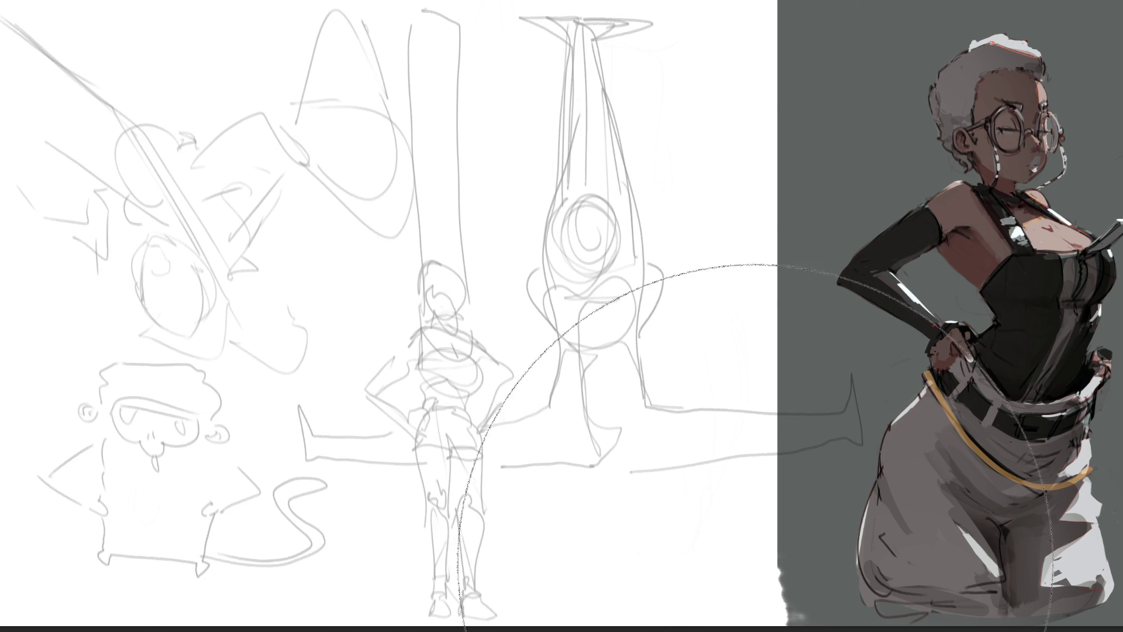
key("b")
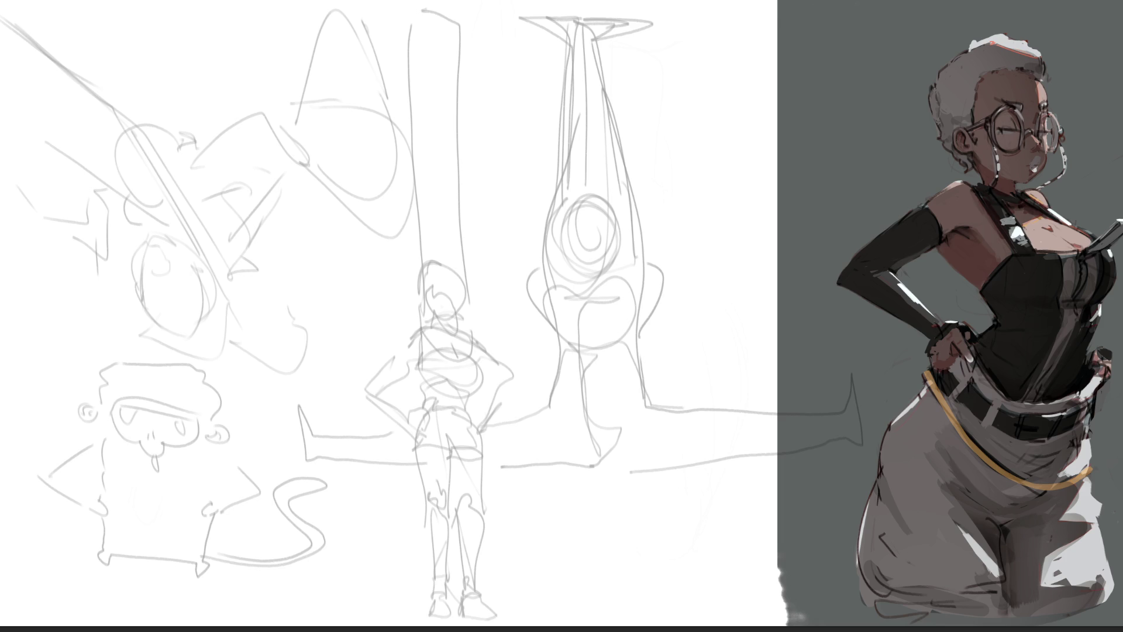
- Draw a tall outline with a circle and long dark strokes over the vase sketch
left_click_drag(495, 54, 532, 218)
mouse_move(493, 89)
left_mouse_down()
mouse_move(492, 70)
mouse_move(649, 15)
mouse_move(673, 172)
left_mouse_up()
mouse_move(670, 105)
left_mouse_down()
mouse_move(694, 270)
mouse_move(649, 331)
left_mouse_up()
mouse_move(597, 296)
left_mouse_down()
mouse_move(559, 240)
mouse_move(678, 304)
mouse_move(553, 257)
left_mouse_up()
mouse_move(545, 228)
left_mouse_down()
mouse_move(567, 338)
mouse_move(690, 275)
mouse_move(559, 289)
mouse_move(652, 345)
mouse_move(547, 294)
mouse_move(576, 609)
mouse_move(664, 281)
mouse_move(608, 626)
left_mouse_up()
mouse_move(603, 580)
left_mouse_down()
mouse_move(638, 67)
mouse_move(670, 302)
mouse_move(623, 602)
mouse_move(588, 351)
mouse_move(674, 329)
mouse_move(625, 488)
left_mouse_up()
left_click_drag(658, 358, 643, 618)
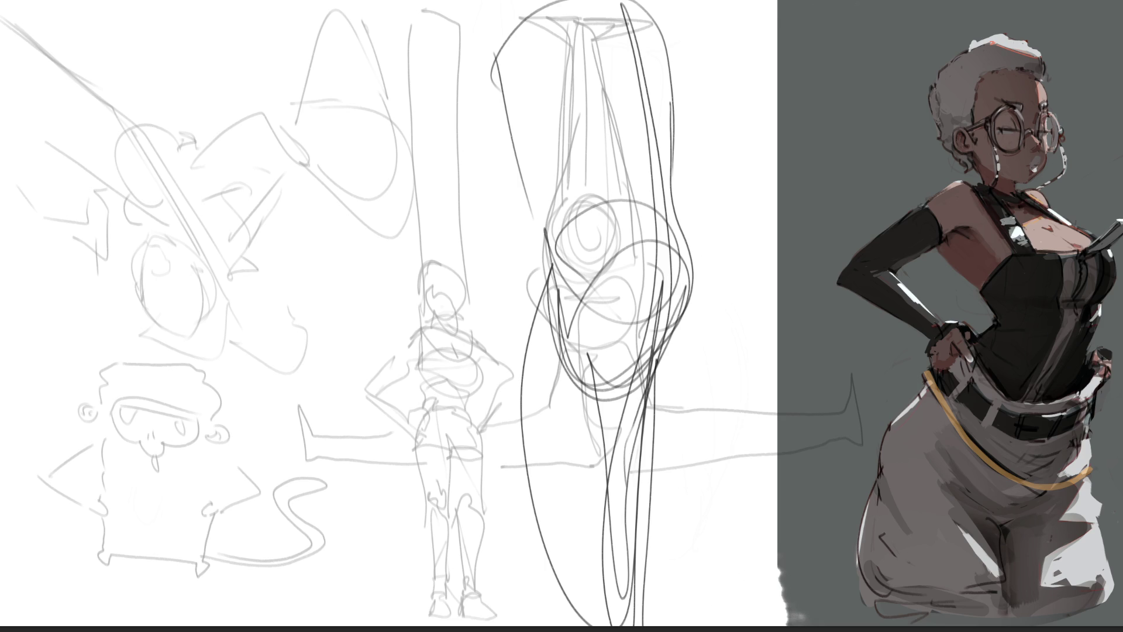
- Draw a tall loop with left and right leg contours and knee curve, then fade everything pale
left_click_drag(261, 69, 280, 233)
mouse_move(279, 221)
left_mouse_down()
mouse_move(270, 58)
mouse_move(391, 230)
mouse_move(301, 287)
left_mouse_up()
mouse_move(278, 193)
left_mouse_down()
mouse_move(295, 320)
mouse_move(345, 278)
mouse_move(300, 216)
mouse_move(365, 205)
mouse_move(366, 304)
left_mouse_up()
mouse_move(372, 216)
left_mouse_down()
mouse_move(409, 318)
mouse_move(442, 620)
left_mouse_up()
left_click_drag(293, 307, 357, 626)
left_click_drag(422, 557, 391, 625)
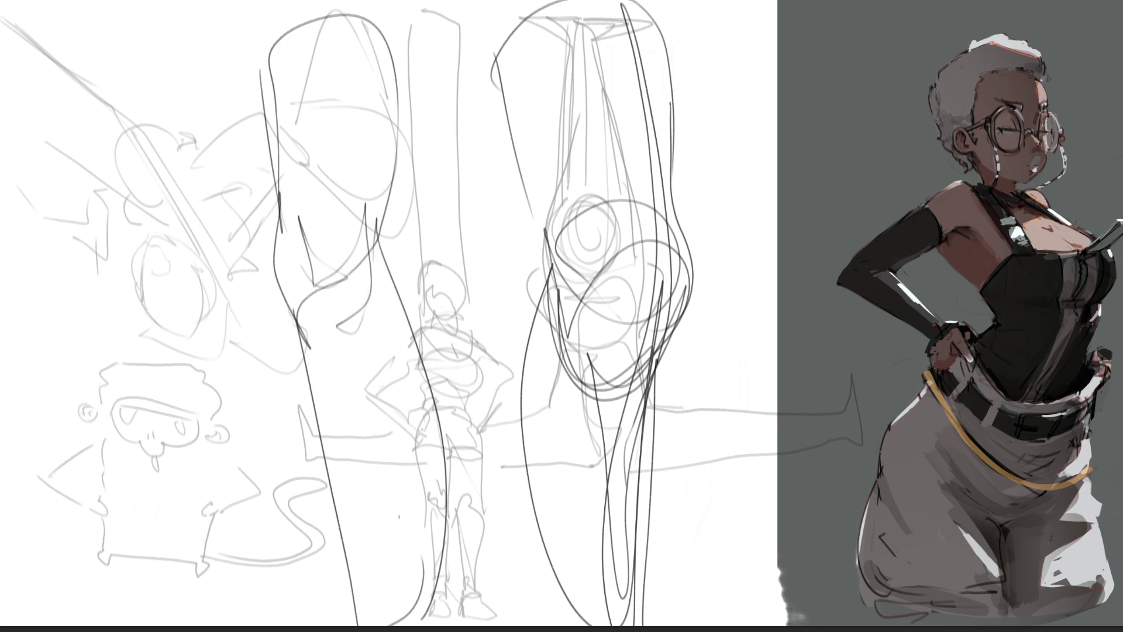
left_click_drag(358, 576, 413, 527)
left_click_drag(404, 265, 310, 369)
left_click_drag(350, 309, 391, 26)
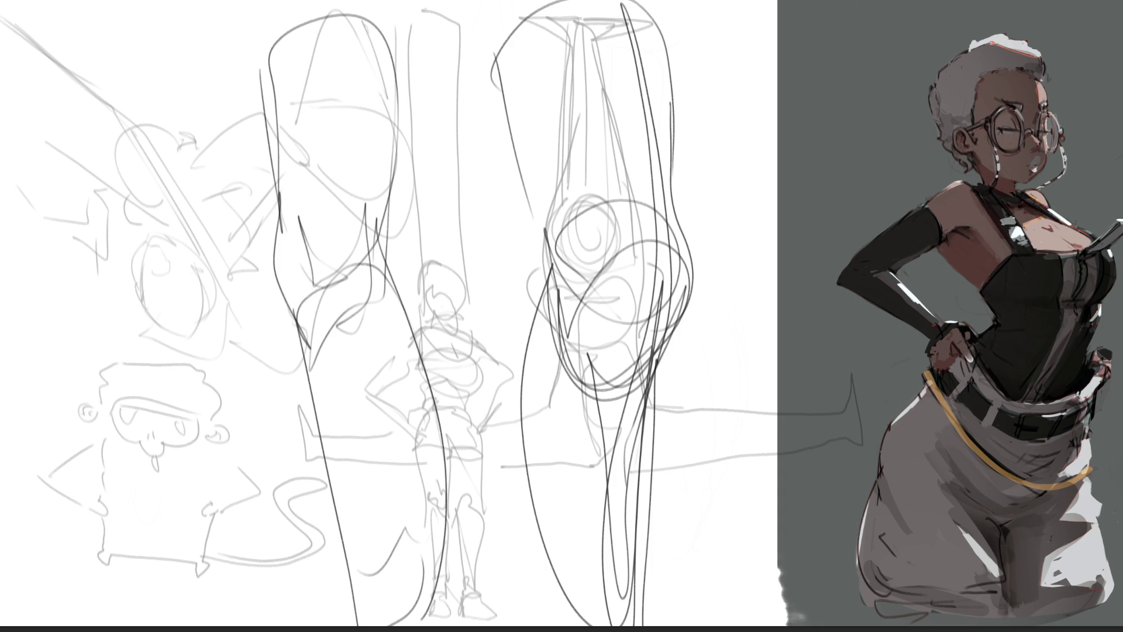
mouse_move(176, 275)
left_mouse_down()
mouse_move(527, 374)
mouse_move(589, 540)
mouse_move(287, 285)
mouse_move(534, 396)
left_mouse_up()
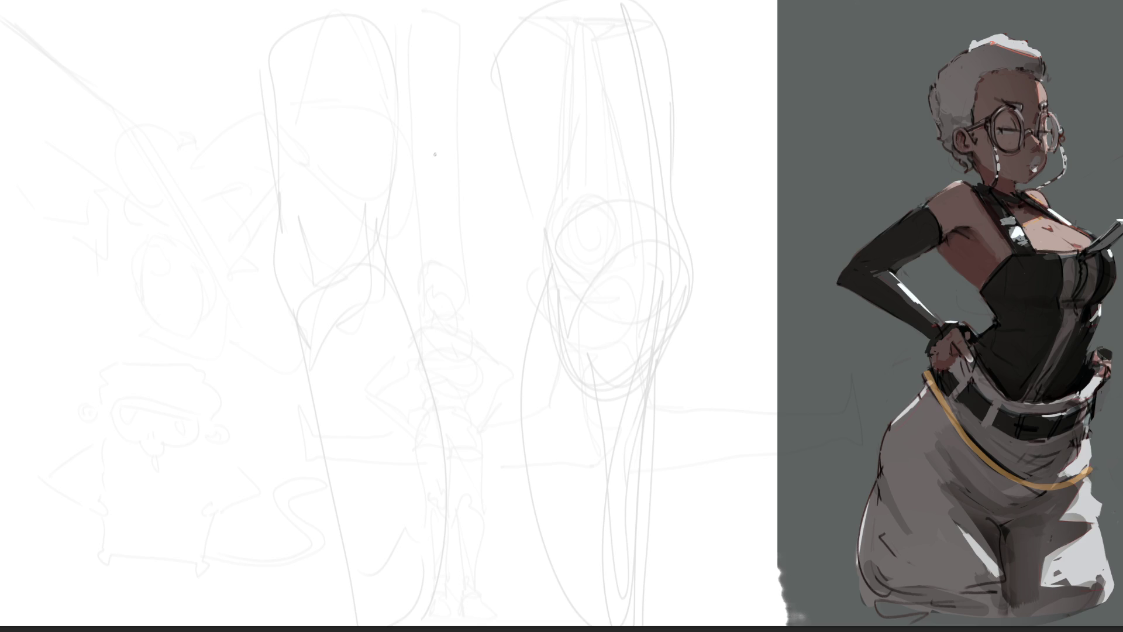
- Sketch the right raised arm curving down the body, plus a head shape with jagged hair
mouse_move(433, 109)
left_mouse_down()
mouse_move(448, 186)
mouse_move(446, 104)
mouse_move(534, 193)
mouse_move(480, 208)
left_mouse_up()
mouse_move(445, 121)
left_mouse_down()
mouse_move(447, 156)
mouse_move(489, 176)
mouse_move(522, 227)
mouse_move(530, 193)
mouse_move(491, 319)
left_mouse_up()
mouse_move(465, 189)
left_mouse_down()
mouse_move(448, 378)
mouse_move(530, 280)
left_mouse_up()
mouse_move(553, 234)
left_mouse_down()
mouse_move(471, 445)
mouse_move(500, 379)
left_mouse_up()
left_click_drag(434, 450, 505, 410)
left_click_drag(434, 295, 431, 450)
mouse_move(436, 291)
left_mouse_down()
mouse_move(417, 351)
mouse_move(439, 468)
left_mouse_up()
mouse_move(439, 468)
left_mouse_down()
mouse_move(477, 436)
mouse_move(470, 507)
left_mouse_up()
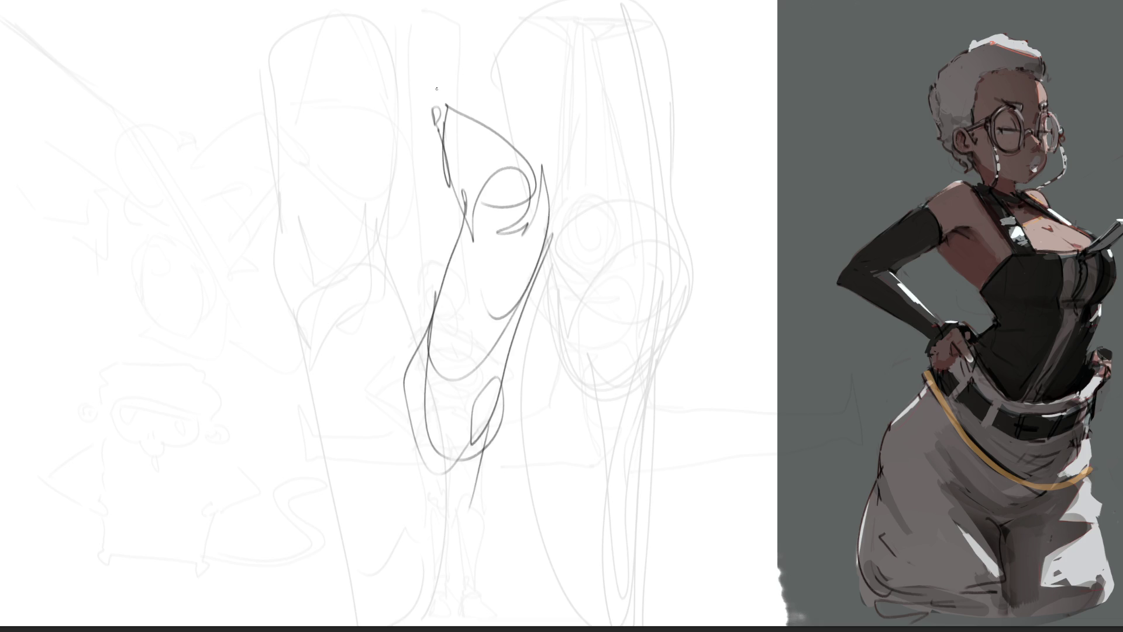
mouse_move(401, 76)
left_mouse_down()
mouse_move(450, 100)
mouse_move(385, 83)
mouse_move(432, 136)
mouse_move(444, 92)
left_mouse_up()
left_click_drag(404, 125, 434, 141)
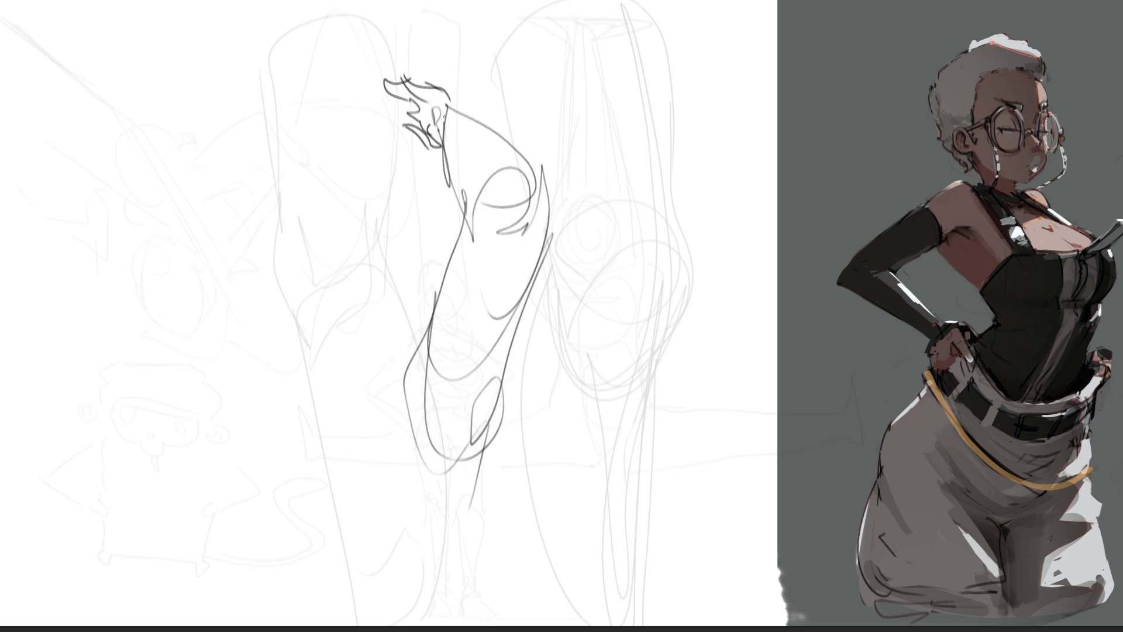
- Draw the left raised arm with its arch, contours and an arc across the top
mouse_move(205, 187)
left_mouse_down()
mouse_move(208, 223)
mouse_move(268, 227)
mouse_move(237, 329)
mouse_move(206, 193)
left_mouse_up()
mouse_move(206, 190)
left_mouse_down()
mouse_move(267, 159)
mouse_move(291, 386)
left_mouse_up()
mouse_move(218, 258)
left_mouse_down()
mouse_move(258, 421)
mouse_move(303, 398)
left_mouse_up()
left_click_drag(313, 316, 327, 402)
mouse_move(205, 173)
left_mouse_down()
mouse_move(335, 170)
mouse_move(296, 216)
mouse_move(351, 178)
mouse_move(330, 152)
left_mouse_up()
- Sketch the face profile with cheek, brow, pointed ears, mouth, chin and a round head
mouse_move(345, 109)
left_mouse_down()
mouse_move(331, 153)
mouse_move(360, 160)
mouse_move(391, 143)
mouse_move(366, 139)
mouse_move(359, 83)
mouse_move(381, 77)
left_mouse_up()
mouse_move(381, 77)
left_mouse_down()
mouse_move(380, 142)
mouse_move(350, 187)
mouse_move(319, 171)
left_mouse_up()
mouse_move(358, 168)
left_mouse_down()
mouse_move(286, 221)
mouse_move(321, 336)
left_mouse_up()
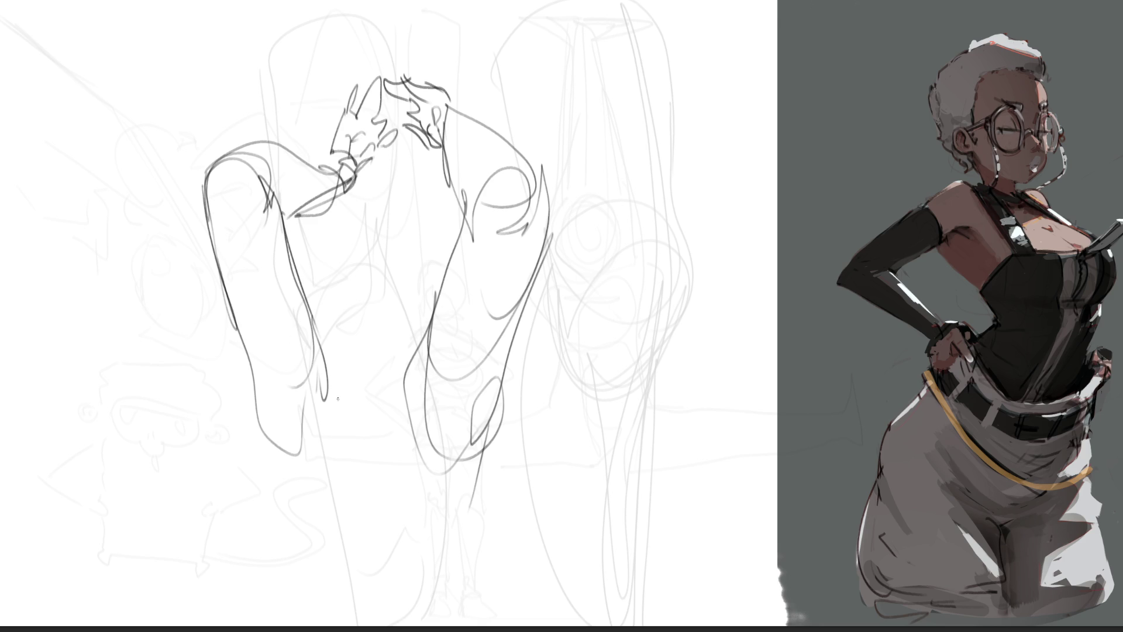
mouse_move(416, 120)
left_mouse_down()
mouse_move(408, 138)
mouse_move(304, 146)
mouse_move(298, 88)
mouse_move(395, 155)
left_mouse_up()
- Add a V-shaped torso, long body line, lower body curve and waist details
mouse_move(328, 377)
left_mouse_down()
mouse_move(361, 356)
mouse_move(366, 498)
left_mouse_up()
mouse_move(368, 434)
left_mouse_down()
mouse_move(361, 392)
mouse_move(302, 480)
mouse_move(444, 468)
mouse_move(330, 547)
mouse_move(343, 568)
left_mouse_up()
mouse_move(273, 470)
left_mouse_down()
mouse_move(428, 547)
mouse_move(403, 450)
mouse_move(357, 351)
mouse_move(375, 271)
mouse_move(410, 316)
mouse_move(404, 328)
left_mouse_up()
left_click_drag(366, 275, 405, 284)
left_click_drag(334, 283, 434, 269)
mouse_move(348, 274)
left_mouse_down()
mouse_move(434, 270)
mouse_move(369, 288)
mouse_move(377, 294)
left_mouse_up()
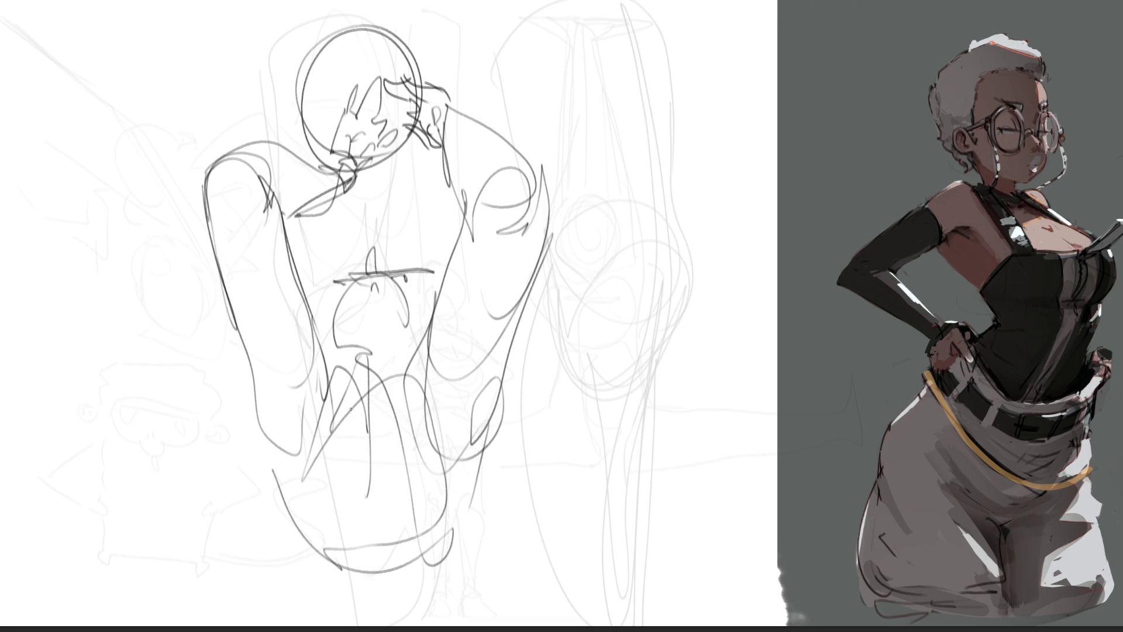
- Lighten the raised-arms figure to pale lines with a soft eraser, then return to the pencil
mouse_move(377, 339)
left_mouse_down()
mouse_move(388, 376)
mouse_move(406, 363)
left_mouse_up()
mouse_move(406, 404)
left_mouse_down()
mouse_move(443, 378)
mouse_move(426, 414)
mouse_move(401, 328)
mouse_move(416, 323)
left_mouse_up()
key("b")
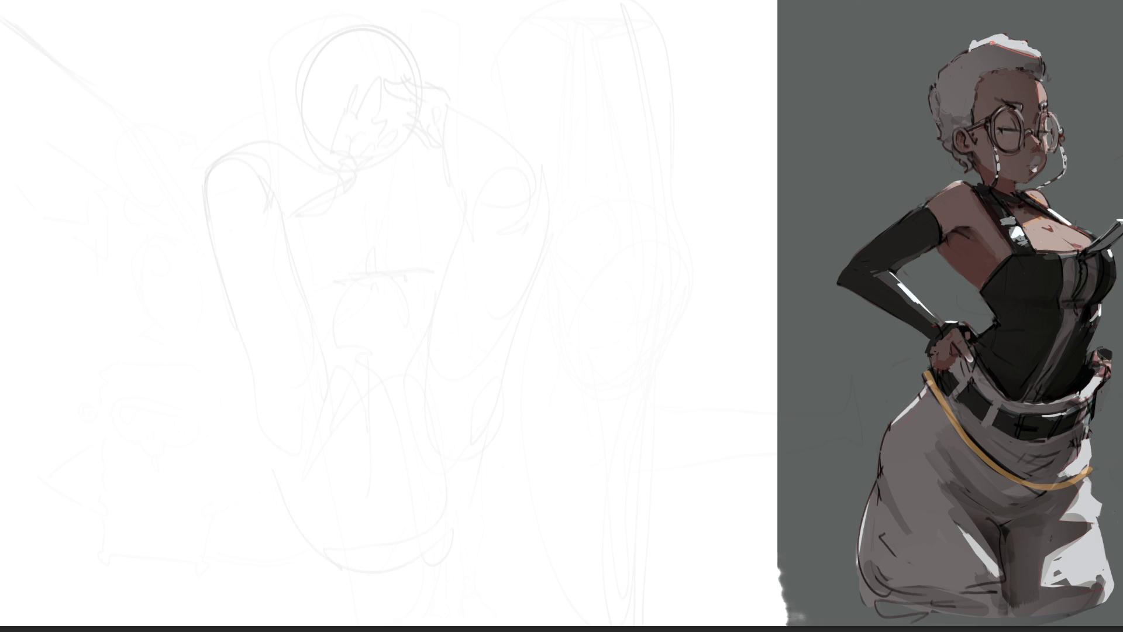
- Sketch a C-shaped arc with long swooping lines and a hooked cap for a new figure
mouse_move(407, 277)
left_mouse_down()
mouse_move(480, 194)
mouse_move(407, 266)
mouse_move(455, 317)
mouse_move(493, 185)
mouse_move(443, 323)
mouse_move(475, 332)
mouse_move(563, 195)
left_mouse_up()
left_click_drag(488, 186, 678, 246)
mouse_move(535, 192)
left_mouse_down()
mouse_move(472, 186)
mouse_move(497, 331)
mouse_move(560, 332)
left_mouse_up()
left_click_drag(475, 333, 641, 352)
mouse_move(554, 285)
left_mouse_down()
mouse_move(615, 297)
mouse_move(640, 343)
mouse_move(672, 240)
mouse_move(740, 269)
mouse_move(736, 354)
mouse_move(655, 327)
mouse_move(757, 287)
mouse_move(731, 363)
left_mouse_up()
mouse_move(775, 306)
left_mouse_down()
mouse_move(732, 375)
mouse_move(687, 297)
mouse_move(606, 391)
mouse_move(646, 560)
mouse_move(757, 323)
mouse_move(663, 629)
left_mouse_up()
left_click_drag(642, 498, 662, 585)
- Draw a second, larger C-arc with an outer arc, angular cap and base curve
mouse_move(502, 186)
left_mouse_down()
mouse_move(333, 263)
mouse_move(453, 330)
left_mouse_up()
left_click_drag(424, 175, 359, 293)
mouse_move(515, 177)
left_mouse_down()
mouse_move(423, 176)
mouse_move(366, 292)
mouse_move(388, 159)
mouse_move(498, 178)
left_mouse_up()
mouse_move(496, 140)
left_mouse_down()
mouse_move(350, 184)
mouse_move(370, 339)
mouse_move(302, 218)
mouse_move(365, 339)
left_mouse_up()
left_click_drag(365, 339, 430, 316)
left_click_drag(386, 305, 429, 318)
left_click_drag(430, 319, 391, 364)
- Add base curves, a hooked lobe and long leg lines down to the canvas bottom
mouse_move(379, 355)
left_mouse_down()
mouse_move(330, 289)
mouse_move(333, 231)
left_mouse_up()
mouse_move(342, 276)
left_mouse_down()
mouse_move(395, 388)
mouse_move(379, 372)
mouse_move(443, 404)
left_mouse_up()
mouse_move(442, 328)
left_mouse_down()
mouse_move(422, 374)
mouse_move(443, 405)
left_mouse_up()
mouse_move(442, 330)
left_mouse_down()
mouse_move(462, 417)
mouse_move(549, 404)
mouse_move(518, 336)
left_mouse_up()
mouse_move(519, 338)
left_mouse_down()
mouse_move(599, 440)
mouse_move(522, 625)
left_mouse_up()
mouse_move(605, 530)
left_mouse_down()
mouse_move(550, 572)
mouse_move(555, 625)
left_mouse_up()
left_click_drag(565, 625, 575, 554)
- Draw a looping arc, a pointed lobe and an ear-like head shape above the arcs
mouse_move(509, 179)
left_mouse_down()
mouse_move(480, 103)
mouse_move(556, 174)
left_mouse_up()
mouse_move(542, 202)
left_mouse_down()
mouse_move(529, 104)
mouse_move(498, 75)
mouse_move(559, 47)
mouse_move(565, 147)
left_mouse_up()
left_click_drag(558, 50, 585, 99)
mouse_move(584, 117)
left_mouse_down()
mouse_move(565, 146)
mouse_move(565, 190)
mouse_move(538, 46)
mouse_move(505, 3)
mouse_move(558, 70)
left_mouse_up()
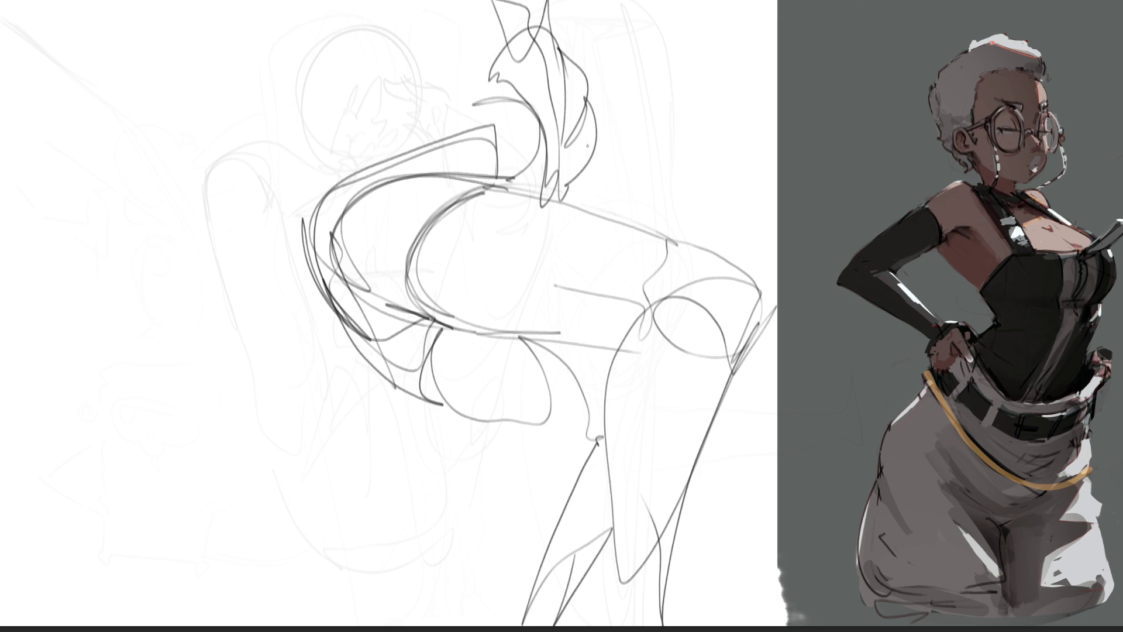
left_click_drag(680, 173, 723, 188)
mouse_move(561, 30)
left_mouse_down()
mouse_move(584, 49)
mouse_move(593, 1)
left_mouse_up()
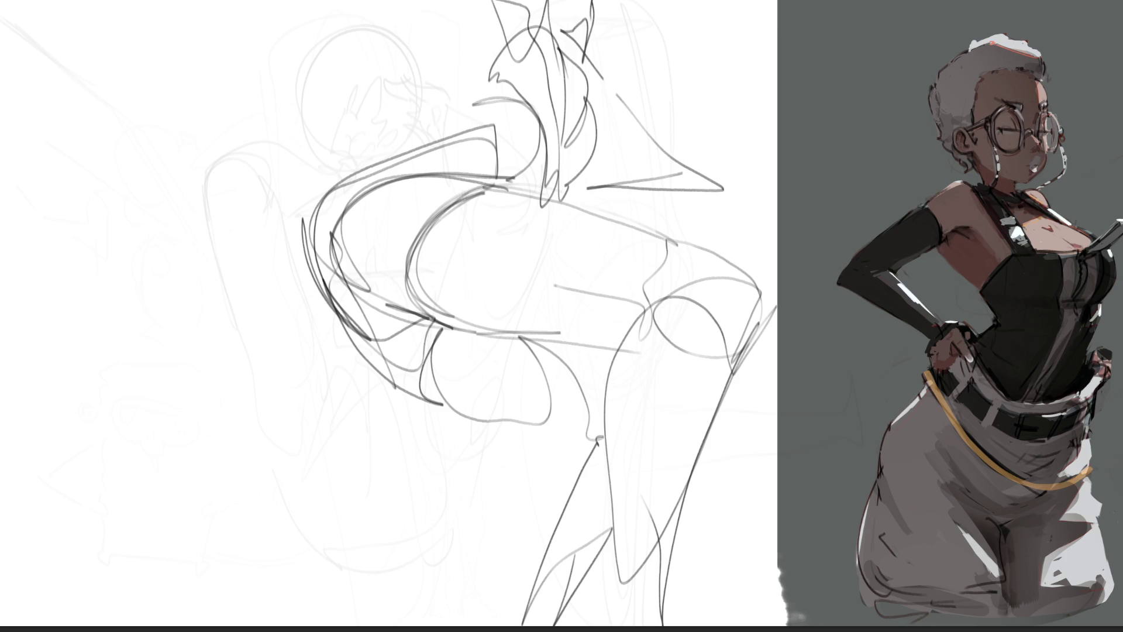
- Sketch a rough head circle at lower left with marks around its edges
mouse_move(188, 383)
left_mouse_down()
mouse_move(243, 486)
mouse_move(213, 336)
mouse_move(324, 362)
mouse_move(260, 488)
mouse_move(316, 492)
mouse_move(265, 504)
left_mouse_up()
mouse_move(265, 504)
left_mouse_down()
mouse_move(287, 514)
mouse_move(348, 472)
left_mouse_up()
mouse_move(347, 452)
left_mouse_down()
mouse_move(352, 476)
mouse_move(311, 351)
mouse_move(342, 432)
mouse_move(210, 442)
mouse_move(319, 415)
mouse_move(319, 436)
mouse_move(284, 434)
left_mouse_up()
mouse_move(205, 442)
left_mouse_down()
mouse_move(237, 450)
mouse_move(262, 363)
mouse_move(335, 419)
left_mouse_up()
mouse_move(269, 485)
left_mouse_down()
mouse_move(326, 475)
mouse_move(346, 356)
mouse_move(336, 471)
left_mouse_up()
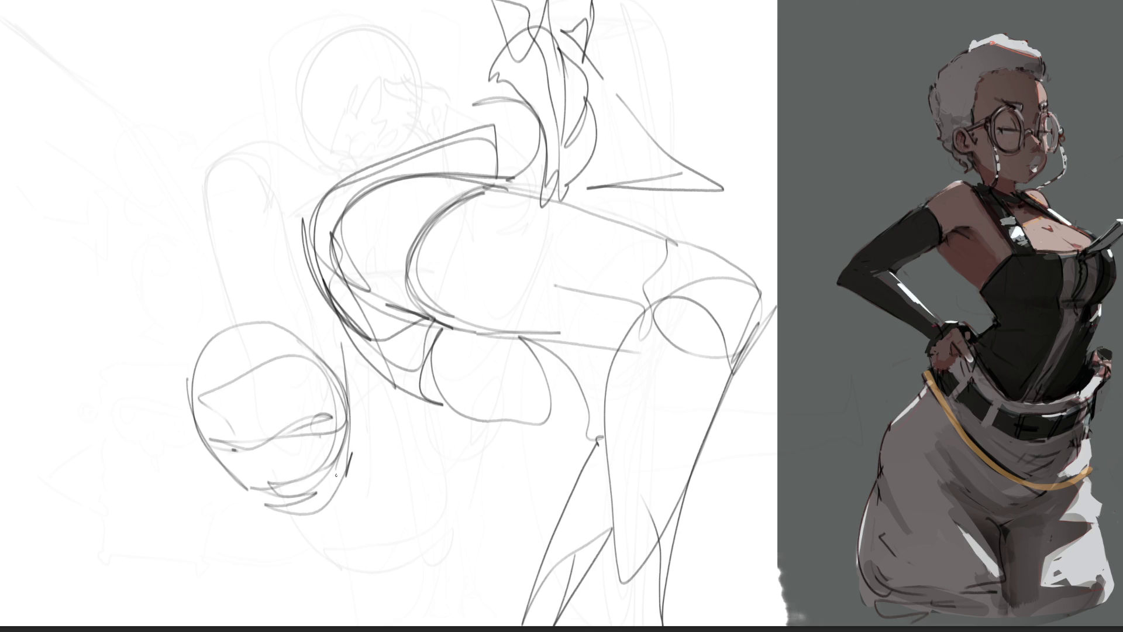
mouse_move(362, 434)
left_mouse_down()
mouse_move(354, 348)
mouse_move(369, 404)
left_mouse_up()
mouse_move(351, 471)
left_mouse_down()
mouse_move(323, 509)
mouse_move(364, 420)
mouse_move(451, 462)
mouse_move(440, 556)
mouse_move(473, 572)
mouse_move(390, 408)
mouse_move(452, 526)
left_mouse_up()
- Draw long gesture strokes down the lower figure to the canvas bottom
left_click_drag(365, 432, 454, 625)
mouse_move(377, 412)
left_mouse_down()
mouse_move(444, 541)
mouse_move(492, 581)
mouse_move(482, 490)
left_mouse_up()
left_click_drag(485, 493, 505, 623)
left_click_drag(374, 413, 358, 495)
mouse_move(325, 515)
left_mouse_down()
mouse_move(351, 502)
mouse_move(326, 512)
mouse_move(318, 547)
mouse_move(391, 520)
left_mouse_up()
left_click_drag(276, 541, 310, 625)
left_click_drag(356, 554, 385, 625)
left_click_drag(410, 625, 454, 615)
left_click_drag(348, 617, 381, 623)
mouse_move(213, 448)
left_mouse_down()
mouse_move(227, 562)
mouse_move(258, 521)
left_mouse_up()
mouse_move(277, 553)
left_mouse_down()
mouse_move(284, 625)
mouse_move(246, 624)
left_mouse_up()
mouse_move(240, 562)
left_mouse_down()
mouse_move(327, 352)
mouse_move(193, 368)
mouse_move(202, 496)
mouse_move(240, 625)
left_mouse_up()
- Draw the long left body contour and a fold below the chest, then start a new head oval
left_click_drag(247, 548, 358, 352)
left_click_drag(287, 301, 378, 402)
mouse_move(378, 401)
left_mouse_down()
mouse_move(461, 488)
mouse_move(471, 423)
mouse_move(524, 506)
left_mouse_up()
left_click_drag(501, 420, 536, 491)
mouse_move(506, 525)
left_mouse_down()
mouse_move(518, 434)
mouse_move(567, 462)
mouse_move(570, 454)
left_mouse_up()
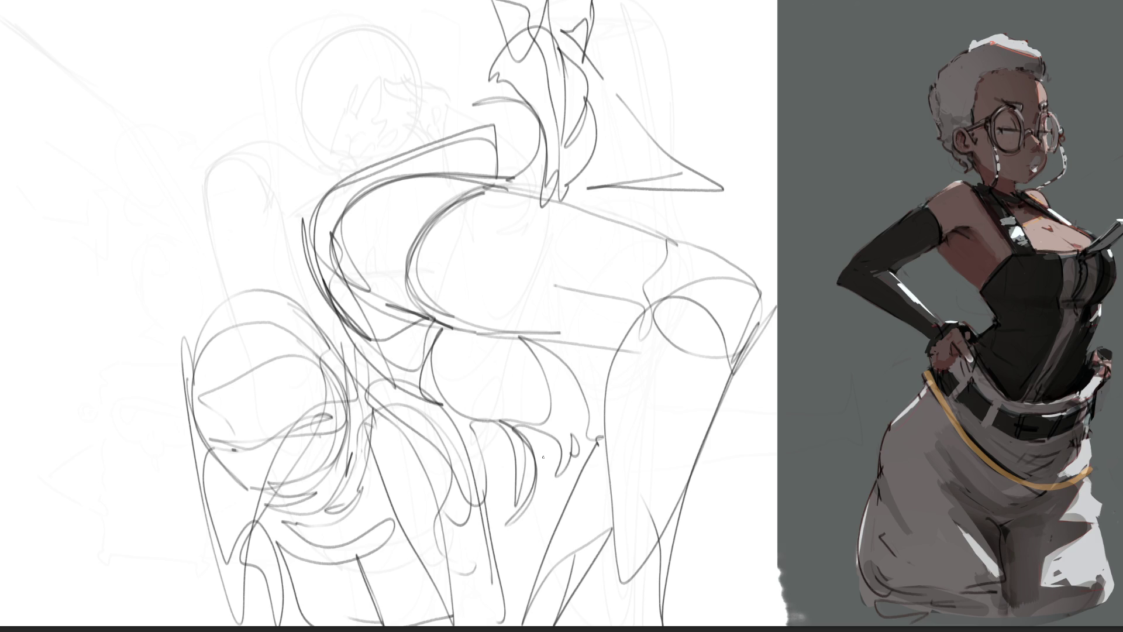
left_click_drag(167, 33, 212, 108)
mouse_move(162, 41)
left_mouse_down()
mouse_move(137, 88)
mouse_move(181, 148)
mouse_move(212, 127)
left_mouse_up()
- Finish the head oval with a brow, mouth, ear with earring and neck
left_click_drag(216, 120, 205, 145)
mouse_move(209, 78)
left_mouse_down()
mouse_move(214, 127)
mouse_move(217, 116)
left_mouse_up()
left_click_drag(160, 84, 175, 70)
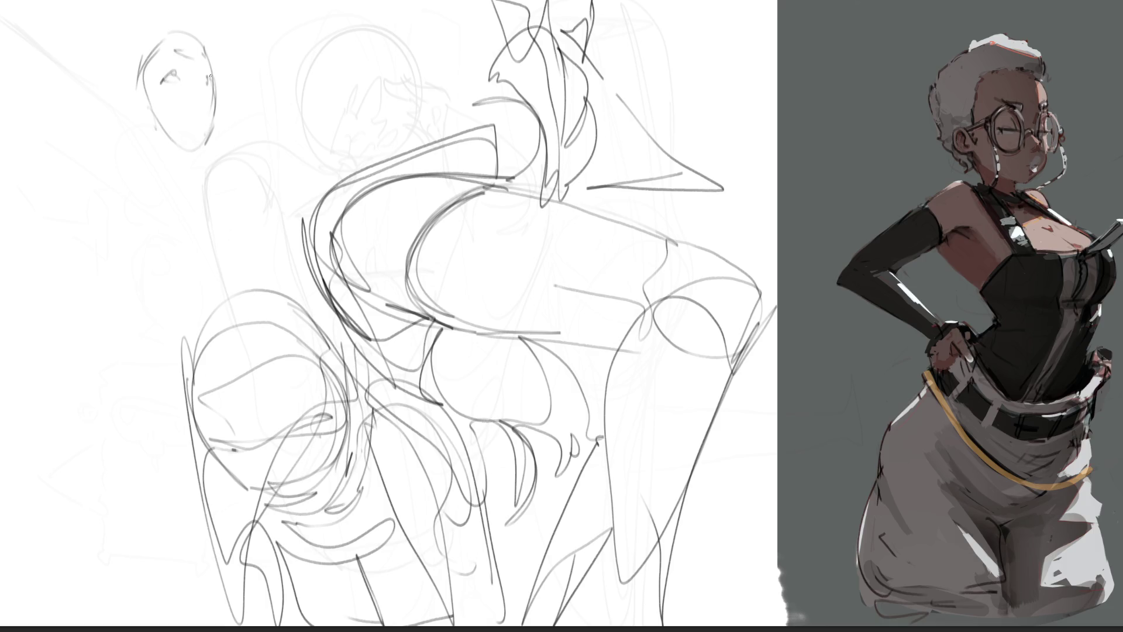
left_click_drag(198, 115, 205, 117)
left_click_drag(204, 115, 206, 118)
left_click_drag(138, 105, 181, 192)
mouse_move(141, 132)
left_mouse_down()
mouse_move(140, 186)
mouse_move(175, 186)
mouse_move(215, 138)
mouse_move(214, 113)
mouse_move(266, 92)
left_mouse_up()
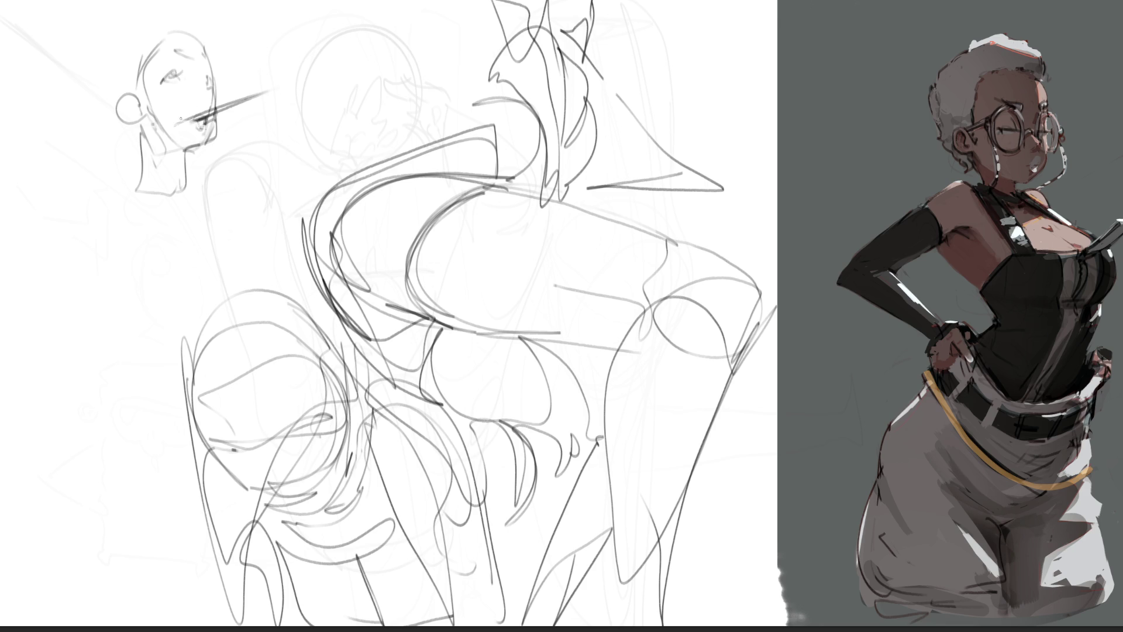
- Correct stray face strokes with undos, redrawing the face line, mouth line and head edge
key("ctrl+z")
left_click_drag(163, 83, 191, 83)
key("ctrl+z")
mouse_move(188, 121)
left_mouse_down()
mouse_move(215, 108)
mouse_move(202, 129)
mouse_move(215, 110)
mouse_move(204, 126)
mouse_move(212, 120)
left_mouse_up()
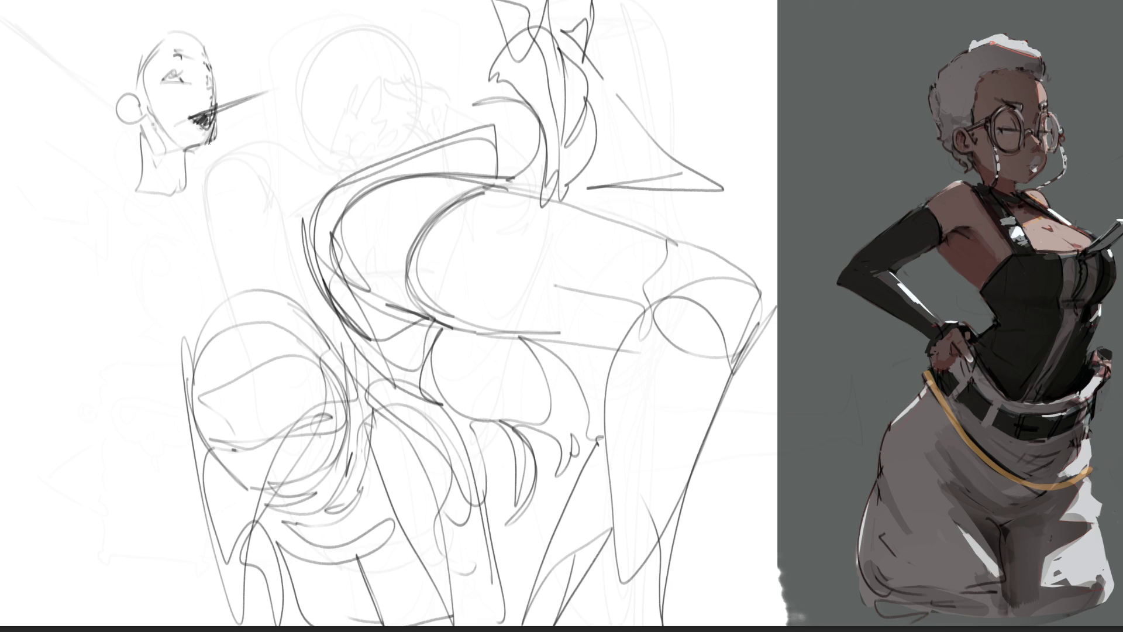
mouse_move(211, 134)
left_mouse_down()
mouse_move(192, 150)
mouse_move(214, 124)
mouse_move(221, 141)
left_mouse_up()
key("ctrl+z")
left_click_drag(224, 89, 216, 117)
left_click_drag(210, 43, 217, 69)
- Draw a dark curled ear and spiky hair strokes across the crown
mouse_move(132, 91)
left_mouse_down()
mouse_move(112, 111)
mouse_move(149, 126)
left_mouse_up()
mouse_move(140, 131)
left_mouse_down()
mouse_move(151, 211)
mouse_move(188, 172)
mouse_move(168, 161)
mouse_move(210, 148)
mouse_move(194, 216)
mouse_move(161, 221)
left_mouse_up()
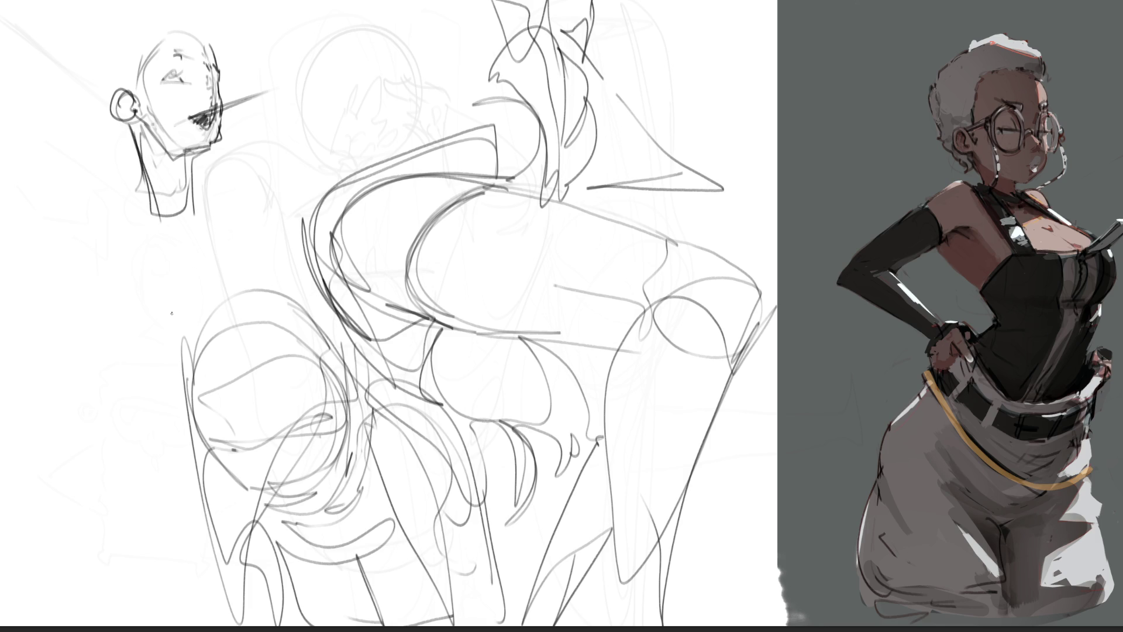
left_click_drag(171, 20, 111, 88)
mouse_move(175, 5)
left_mouse_down()
mouse_move(209, 27)
mouse_move(159, 32)
left_mouse_up()
mouse_move(148, 1)
left_mouse_down()
mouse_move(105, 82)
mouse_move(149, 23)
left_mouse_up()
mouse_move(147, 24)
left_mouse_down()
mouse_move(197, 4)
mouse_move(218, 25)
left_mouse_up()
mouse_move(148, 8)
left_mouse_down()
mouse_move(177, 15)
mouse_move(125, 17)
mouse_move(110, 88)
left_mouse_up()
mouse_move(143, 35)
left_mouse_down()
mouse_move(199, 13)
mouse_move(183, 30)
mouse_move(233, 48)
left_mouse_up()
left_click_drag(186, 16, 225, 57)
- Add long hair down the head's left side with a bow and ribbon
mouse_move(146, 10)
left_mouse_down()
mouse_move(142, 37)
mouse_move(97, 26)
mouse_move(81, 128)
mouse_move(49, 173)
mouse_move(73, 77)
left_mouse_up()
mouse_move(69, 76)
left_mouse_down()
mouse_move(26, 58)
mouse_move(8, 163)
left_mouse_up()
mouse_move(10, 176)
left_mouse_down()
mouse_move(103, 147)
mouse_move(106, 175)
left_mouse_up()
left_click_drag(99, 176, 122, 137)
mouse_move(121, 129)
left_mouse_down()
mouse_move(139, 234)
mouse_move(108, 193)
mouse_move(194, 166)
mouse_move(149, 287)
mouse_move(176, 202)
mouse_move(225, 158)
mouse_move(188, 188)
mouse_move(124, 150)
mouse_move(15, 269)
left_mouse_up()
- Hatch the collar and sweep long gesture lines down the body
left_click_drag(150, 202, 11, 380)
mouse_move(105, 269)
left_mouse_down()
mouse_move(237, 193)
mouse_move(238, 150)
mouse_move(251, 143)
left_mouse_up()
mouse_move(266, 94)
left_mouse_down()
mouse_move(274, 61)
mouse_move(284, 112)
mouse_move(273, 196)
mouse_move(364, 174)
mouse_move(228, 281)
left_mouse_up()
left_click_drag(274, 243, 140, 328)
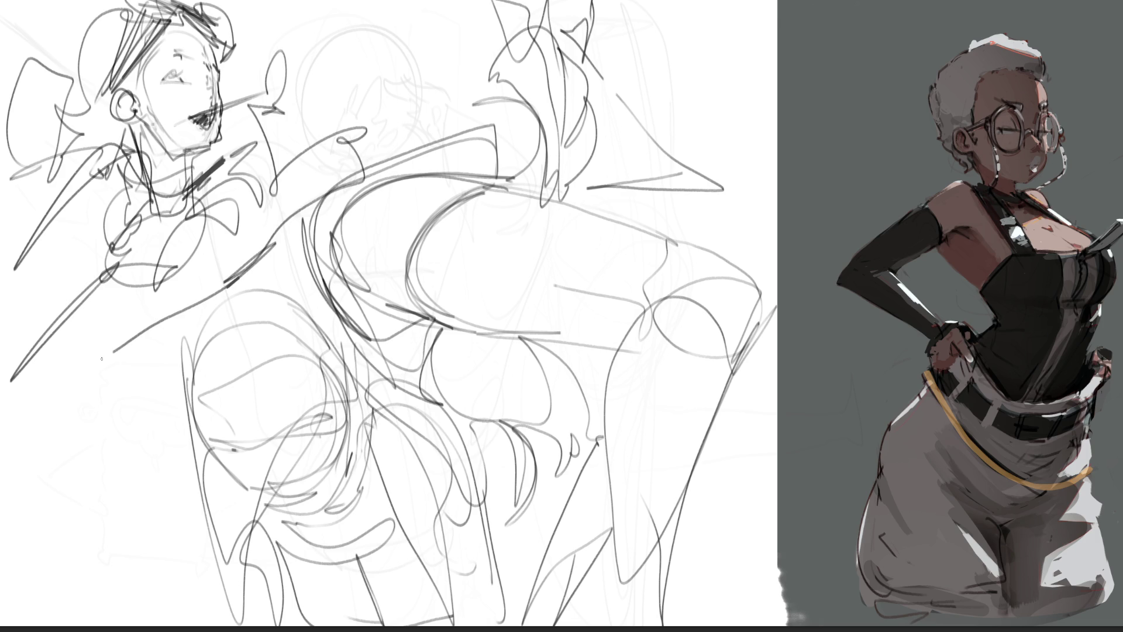
left_click_drag(222, 257, 98, 358)
left_click_drag(204, 301, 272, 246)
left_click_drag(97, 313, 142, 518)
mouse_move(140, 476)
left_mouse_down()
mouse_move(140, 503)
mouse_move(237, 445)
left_mouse_up()
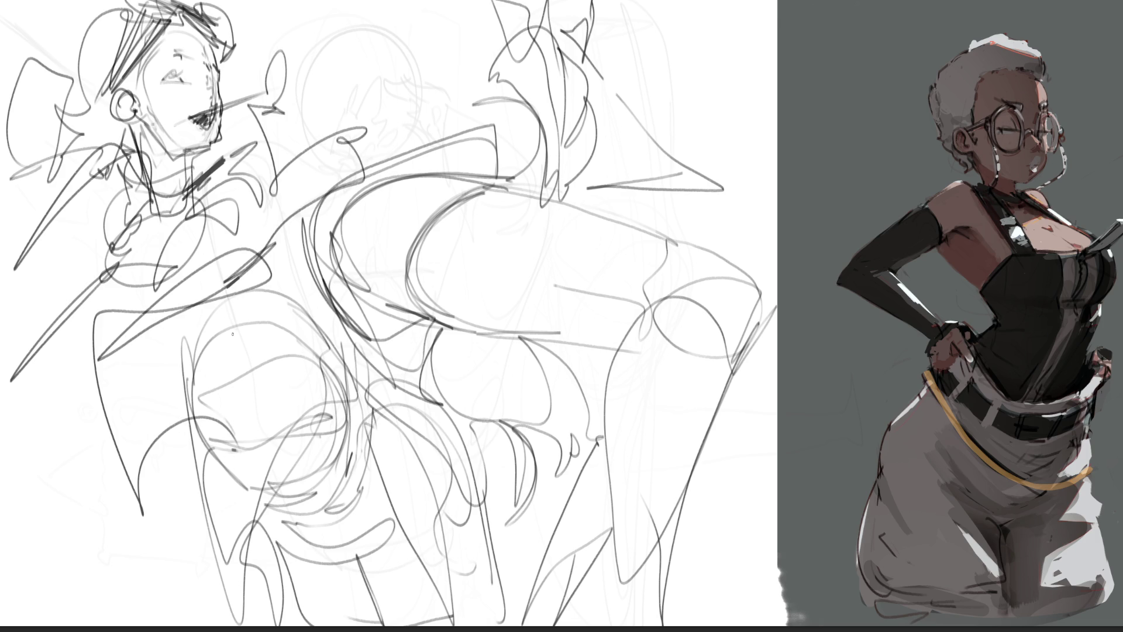
- Fade the rough sketch to light grey and draw dark shoulder and arm curves over it
key("3")
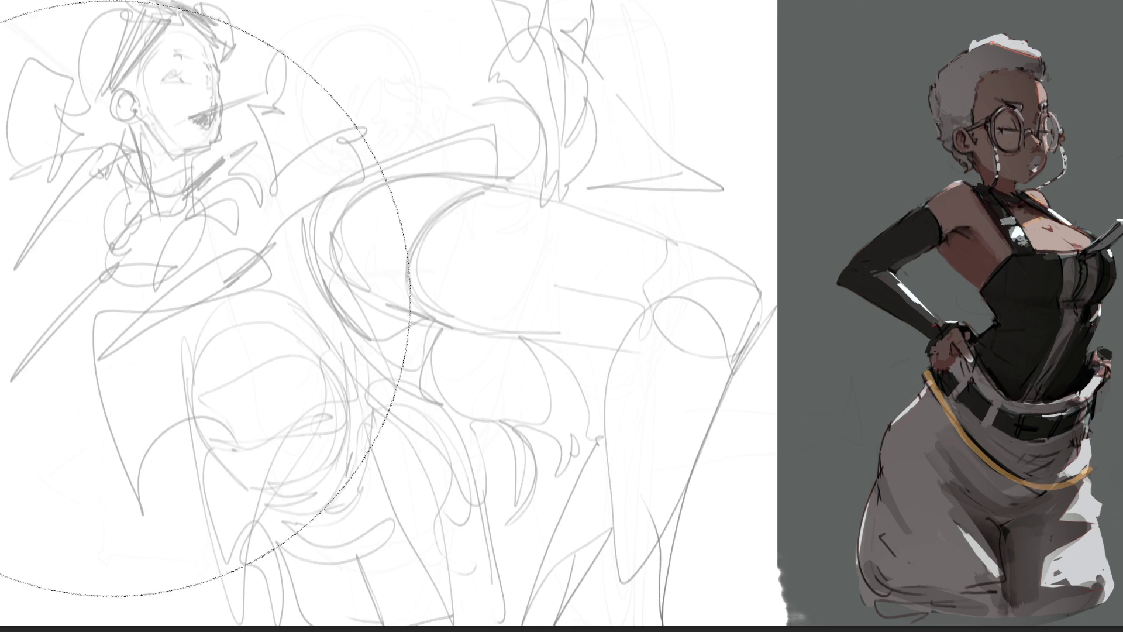
key("b")
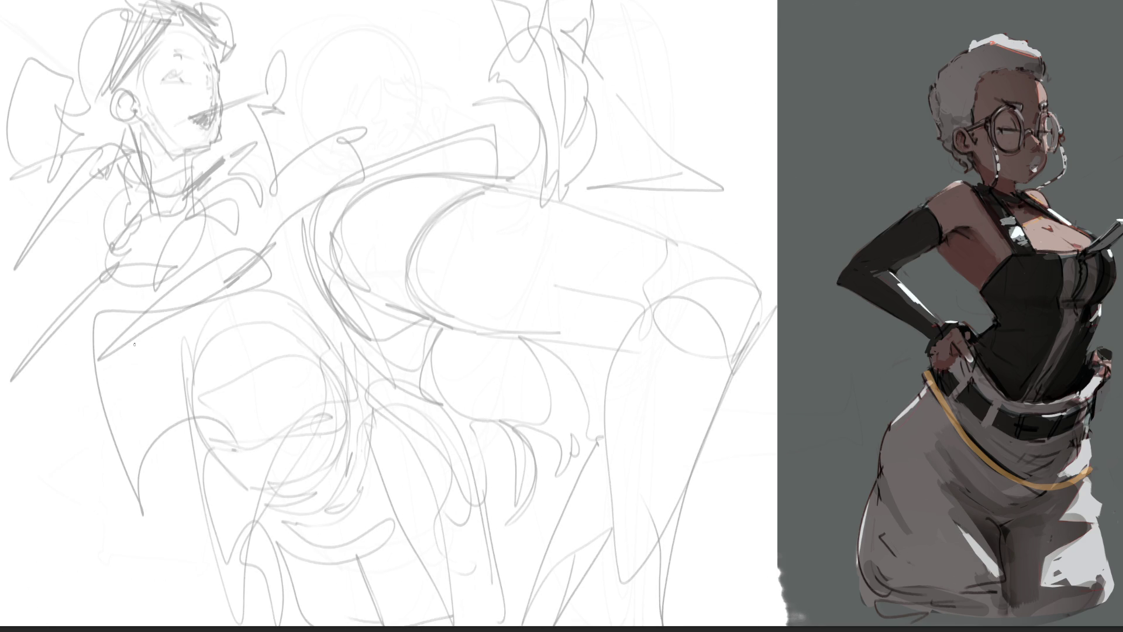
mouse_move(90, 296)
left_mouse_down()
mouse_move(89, 360)
mouse_move(130, 173)
mouse_move(191, 190)
mouse_move(227, 223)
mouse_move(244, 309)
left_mouse_up()
left_click_drag(229, 221, 246, 325)
mouse_move(82, 340)
left_mouse_down()
mouse_move(208, 264)
mouse_move(246, 307)
left_mouse_up()
left_click_drag(214, 262, 126, 346)
mouse_move(198, 210)
left_mouse_down()
mouse_move(126, 174)
mouse_move(215, 186)
mouse_move(229, 217)
mouse_move(237, 336)
mouse_move(188, 334)
mouse_move(188, 305)
mouse_move(147, 418)
left_mouse_up()
- Draw the arm loop, forearm contours, long left body contour and lower body curve
mouse_move(86, 361)
left_mouse_down()
mouse_move(133, 475)
mouse_move(218, 328)
mouse_move(243, 450)
left_mouse_up()
mouse_move(245, 301)
left_mouse_down()
mouse_move(266, 412)
mouse_move(237, 444)
left_mouse_up()
left_click_drag(232, 462, 164, 471)
left_click_drag(118, 400, 150, 593)
left_click_drag(134, 478, 257, 418)
mouse_move(256, 389)
left_mouse_down()
mouse_move(288, 417)
mouse_move(399, 429)
mouse_move(293, 609)
mouse_move(246, 621)
left_mouse_up()
mouse_move(265, 436)
left_mouse_down()
mouse_move(472, 401)
mouse_move(356, 394)
left_mouse_up()
- Add diagonals across the arm, torso and collar, then erase dark strokes back to grey
mouse_move(236, 345)
left_mouse_down()
mouse_move(284, 402)
mouse_move(356, 410)
mouse_move(250, 395)
mouse_move(275, 422)
left_mouse_up()
left_click_drag(234, 375, 166, 444)
left_click_drag(224, 404, 134, 502)
mouse_move(139, 393)
left_mouse_down()
mouse_move(77, 257)
mouse_move(82, 174)
mouse_move(20, 202)
mouse_move(0, 225)
left_mouse_up()
left_click_drag(82, 252, 6, 304)
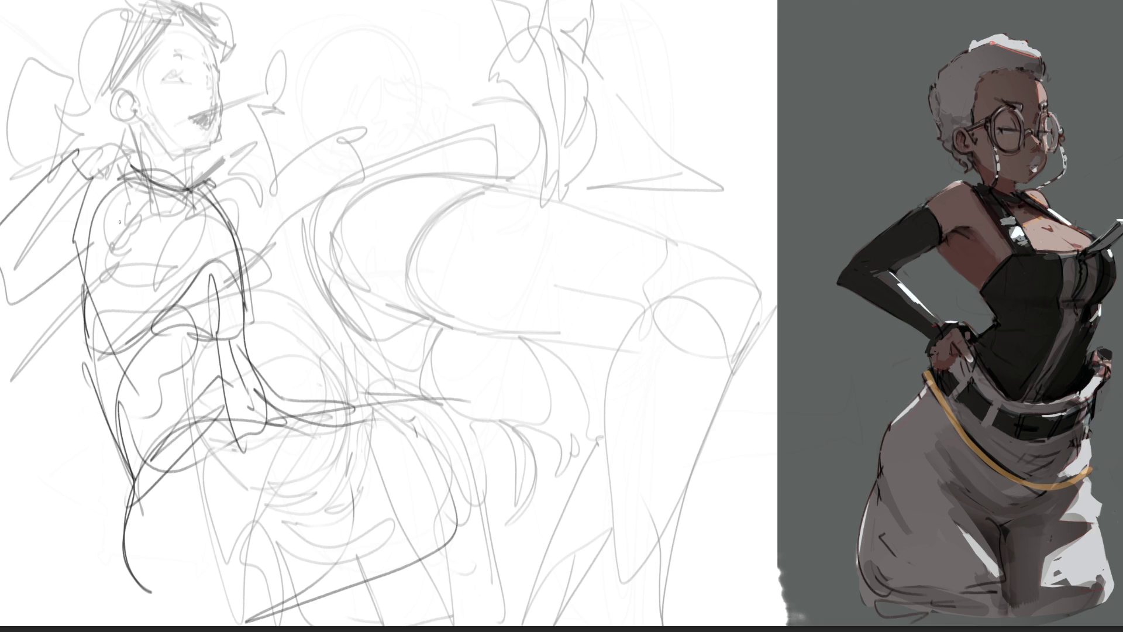
left_click_drag(126, 216, 12, 316)
mouse_move(222, 184)
left_mouse_down()
mouse_move(260, 205)
mouse_move(300, 259)
left_mouse_up()
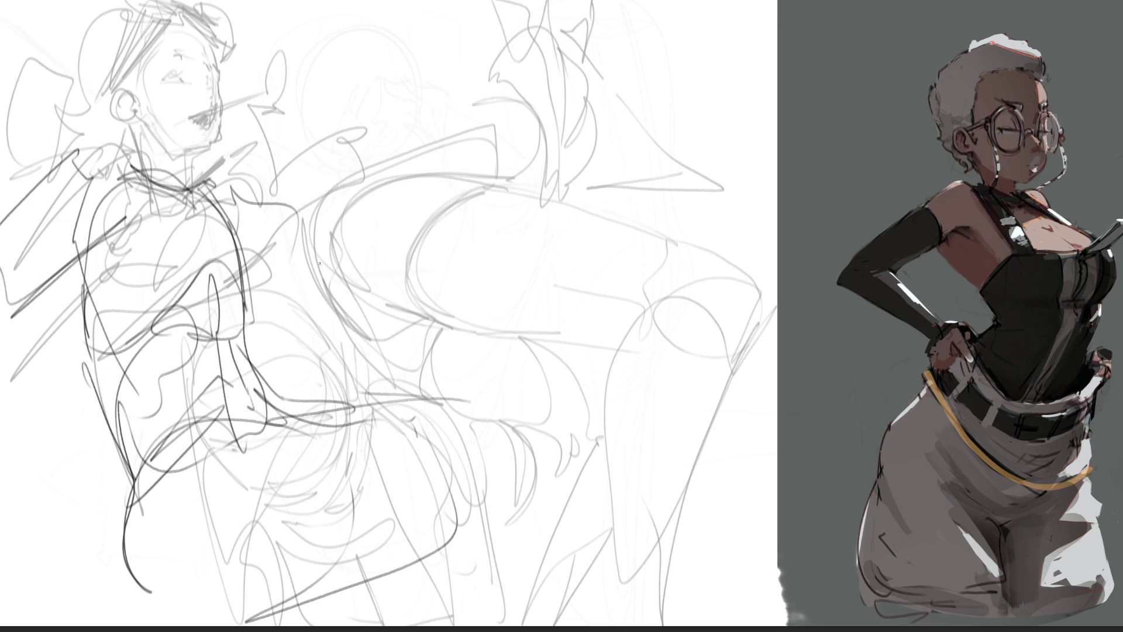
mouse_move(526, 278)
left_mouse_down()
mouse_move(449, 274)
mouse_move(479, 272)
mouse_move(152, 351)
mouse_move(694, 301)
mouse_move(135, 325)
mouse_move(672, 383)
mouse_move(339, 445)
left_mouse_up()
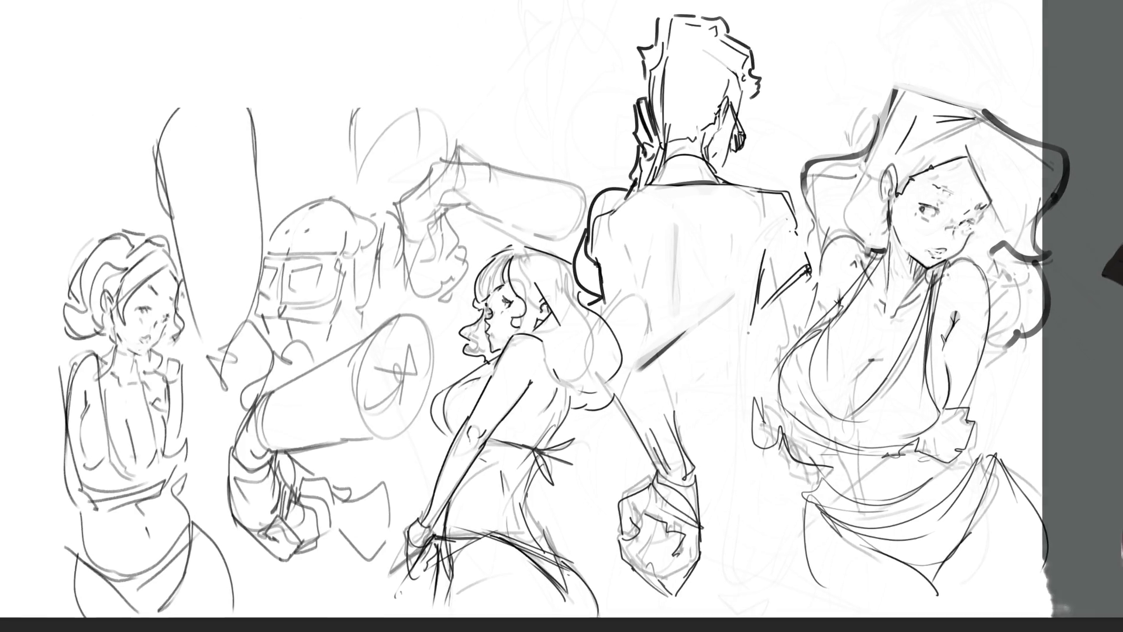
- Mirror the canvas and nudge the sketch layer slightly left and up with Ctrl+T
scroll(561, 310, "right", 5)
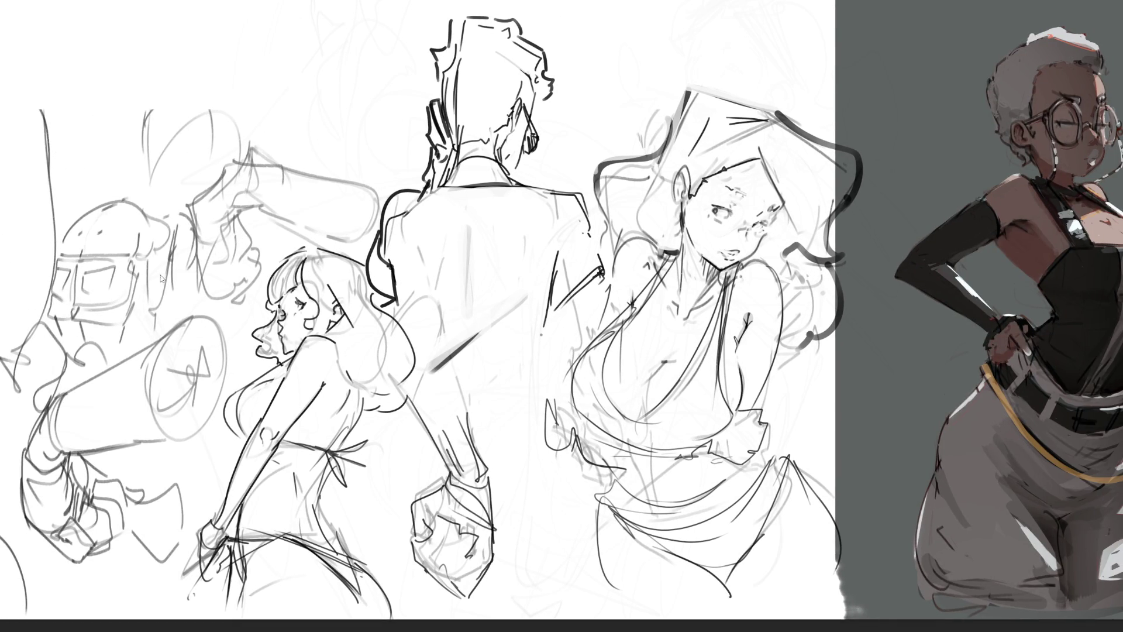
key("m")
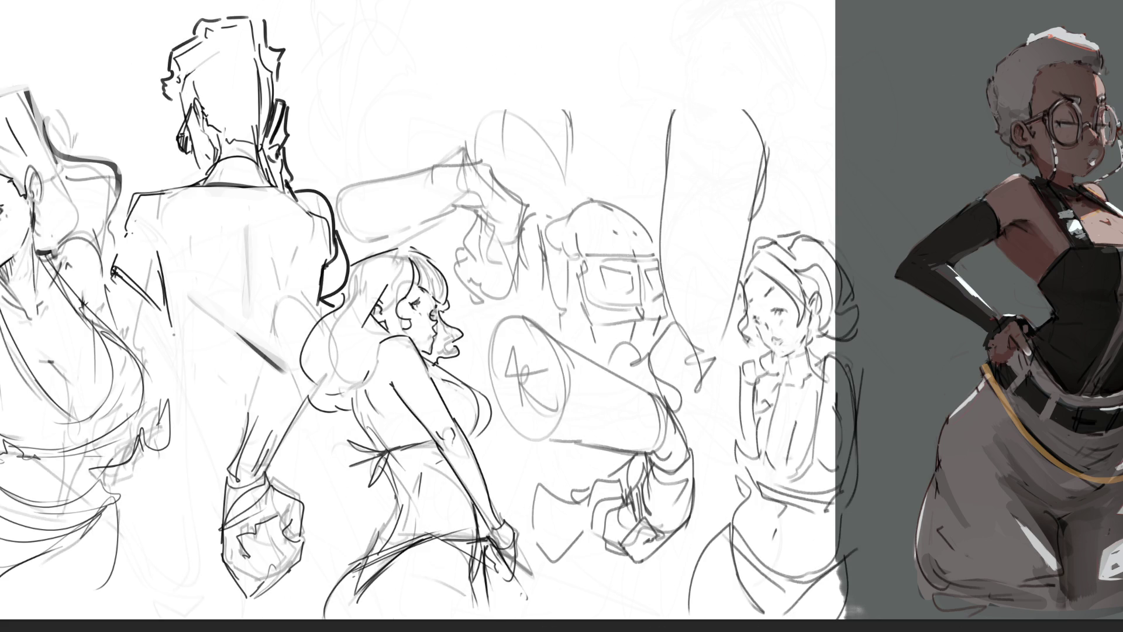
key("ctrl+t")
left_click_drag(733, 285, 698, 273)
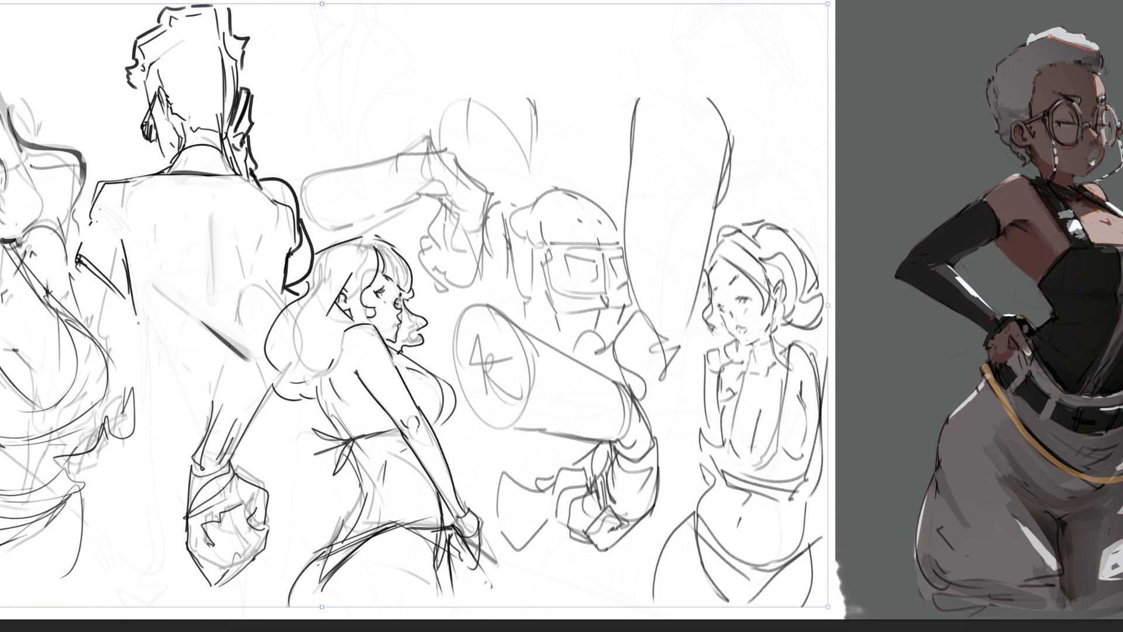
key("Return")
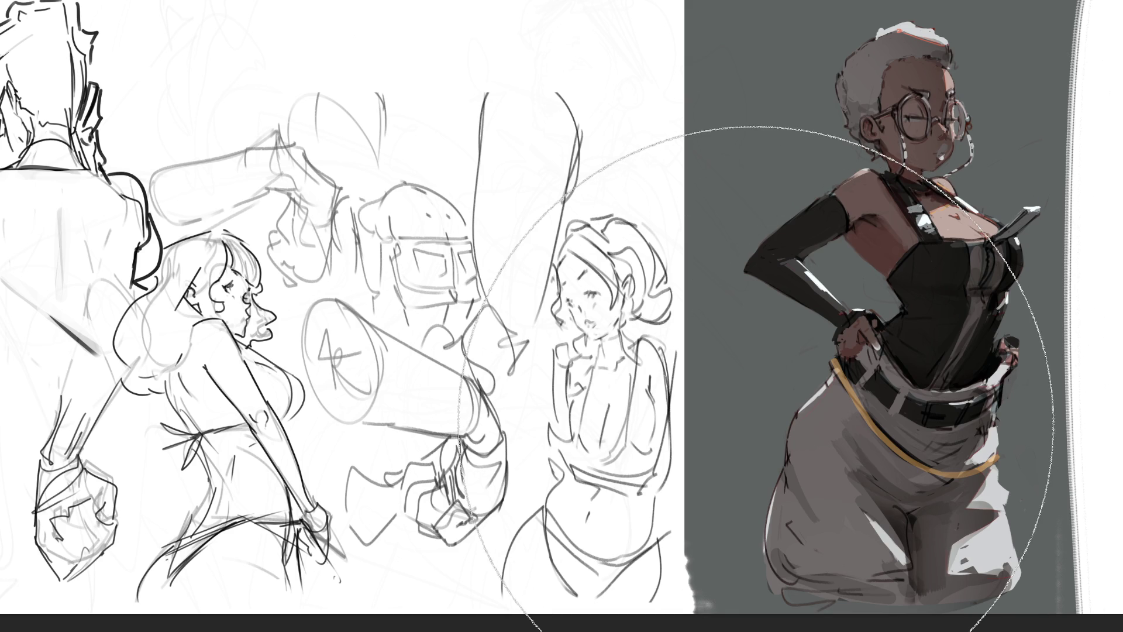
key("b")
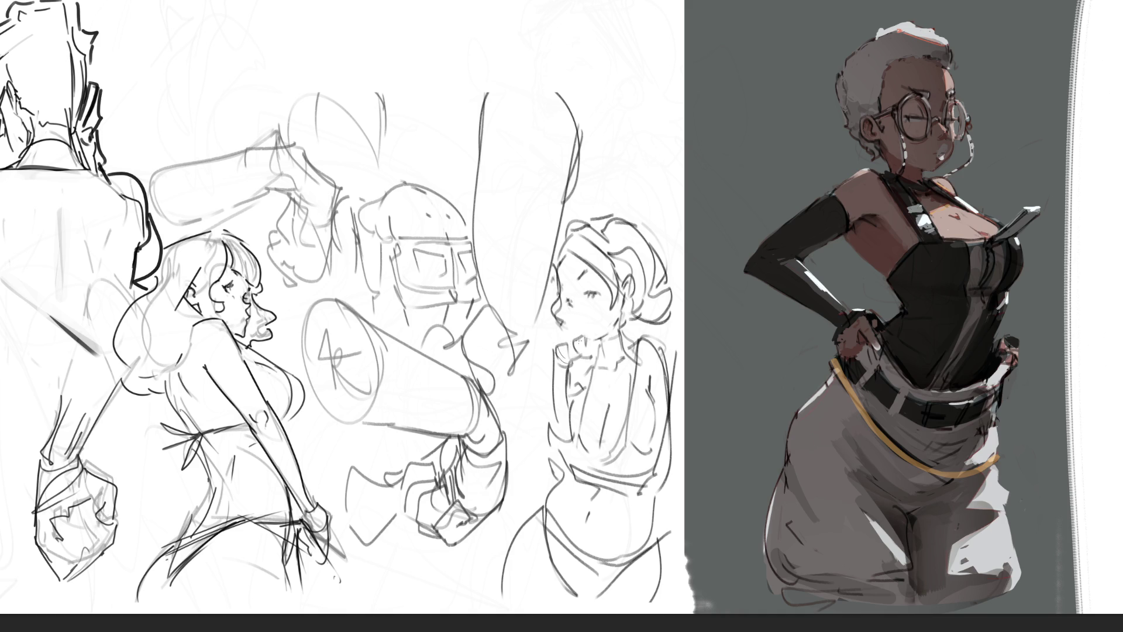
- Draw a hand at the girl's chin, darken the forearm and dot cheek freckles
mouse_move(554, 345)
left_mouse_down()
mouse_move(586, 335)
mouse_move(598, 362)
mouse_move(569, 361)
mouse_move(548, 378)
mouse_move(575, 379)
mouse_move(554, 461)
left_mouse_up()
left_click_drag(568, 380, 564, 405)
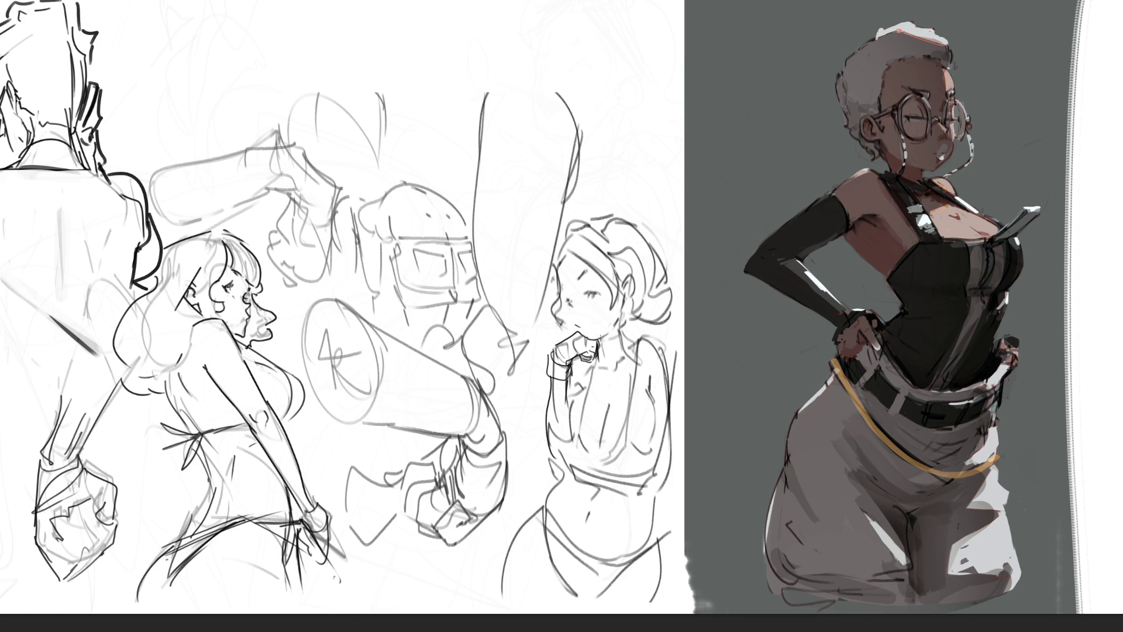
left_click(574, 307)
left_click(577, 311)
left_click(580, 315)
- Draw the nose line and an eyebrow, and add more freckles beside the nose
left_click_drag(571, 305, 568, 322)
left_click(592, 290)
key("ctrl+z")
left_click_drag(572, 276, 579, 281)
left_click(566, 313)
left_click(572, 320)
- Ink darker lines along the right girl's neck and define her ear
mouse_move(596, 339)
left_mouse_down()
mouse_move(608, 371)
mouse_move(622, 365)
mouse_move(621, 308)
mouse_move(630, 349)
mouse_move(607, 330)
mouse_move(613, 347)
mouse_move(624, 272)
mouse_move(625, 302)
mouse_move(623, 291)
left_mouse_up()
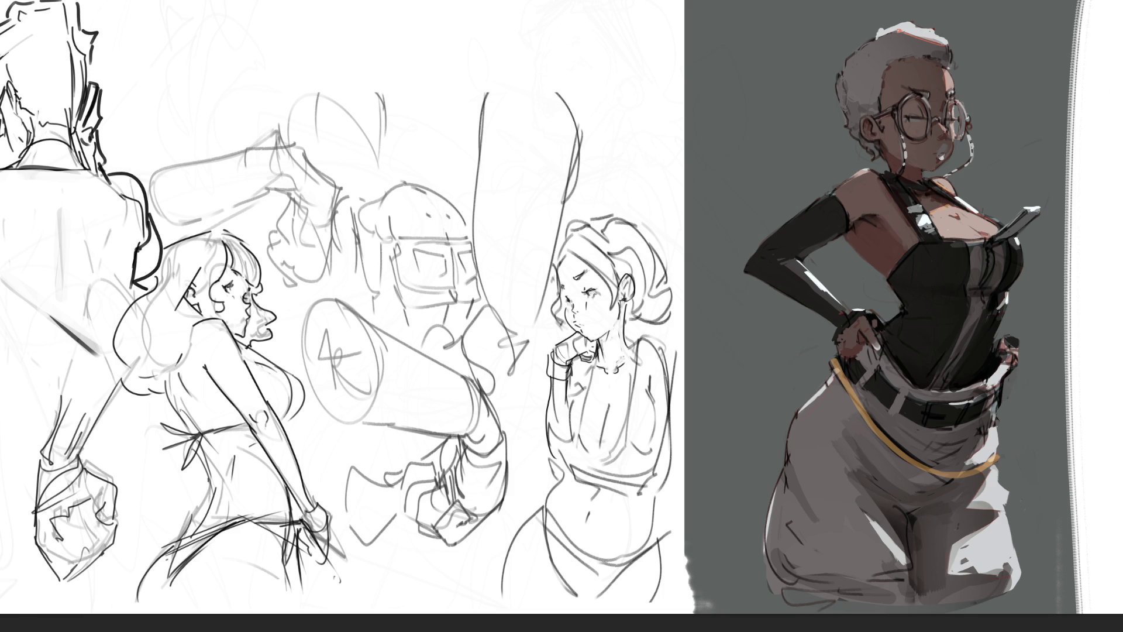
mouse_move(625, 334)
left_mouse_down()
mouse_move(638, 360)
mouse_move(655, 342)
mouse_move(671, 390)
left_mouse_up()
left_click_drag(624, 298, 621, 288)
mouse_move(622, 290)
left_mouse_down()
mouse_move(631, 279)
mouse_move(625, 312)
left_mouse_up()
left_click_drag(627, 307, 624, 331)
- Trace the left side of her hair and cheek, the small bow, and the hair's top and lower edges
left_click_drag(572, 221, 530, 311)
mouse_move(565, 227)
left_mouse_down()
mouse_move(540, 202)
mouse_move(593, 223)
mouse_move(632, 206)
left_mouse_up()
mouse_move(641, 206)
left_mouse_down()
mouse_move(691, 292)
mouse_move(669, 327)
mouse_move(680, 319)
left_mouse_up()
left_click_drag(623, 340, 675, 317)
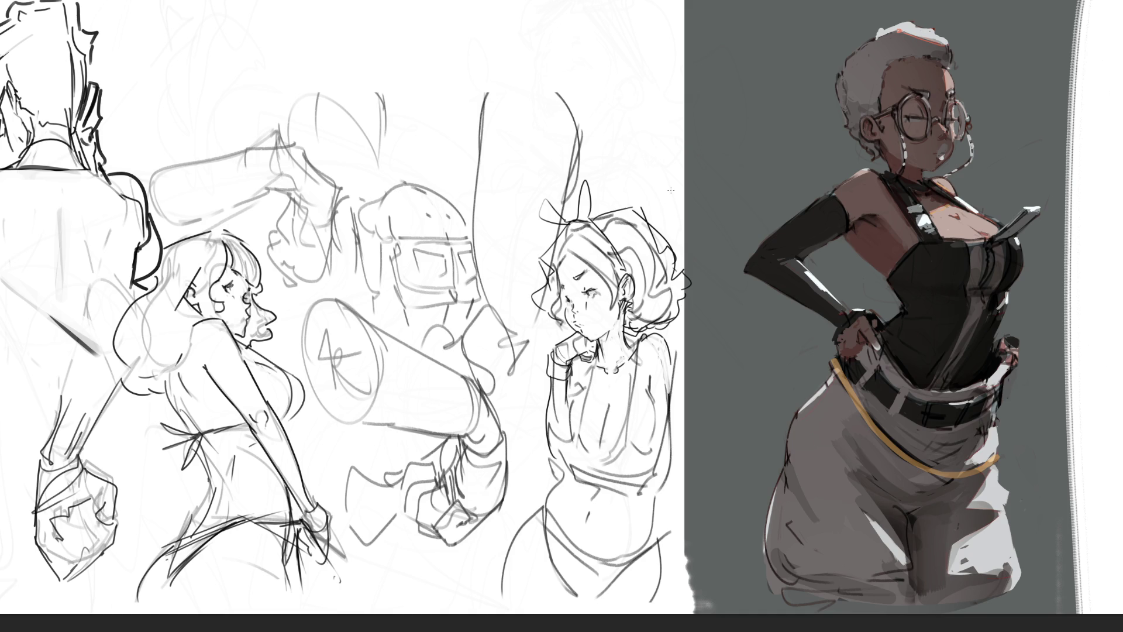
- Try chest and left-side strokes, undoing misses, and redraw the side mark as a longer diagonal
mouse_move(573, 464)
left_mouse_down()
mouse_move(587, 483)
mouse_move(593, 448)
mouse_move(588, 462)
left_mouse_up()
key("ctrl+z")
key("ctrl+z")
left_click_drag(571, 404, 565, 443)
left_click_drag(572, 398, 575, 436)
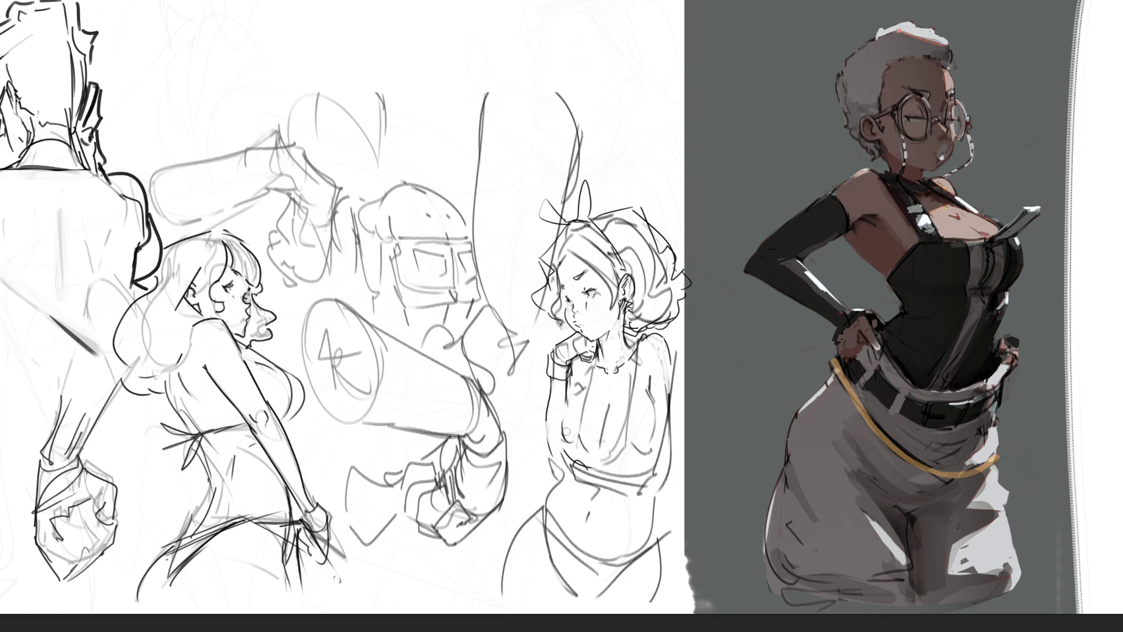
left_click_drag(547, 381, 549, 434)
key("ctrl+z")
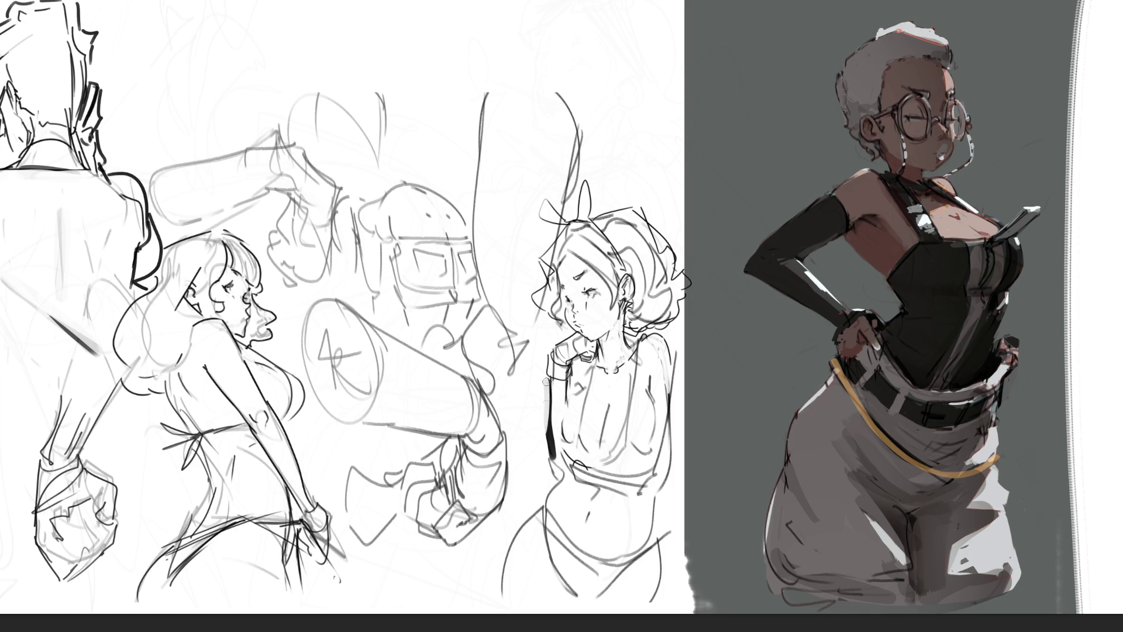
left_click_drag(542, 439, 545, 461)
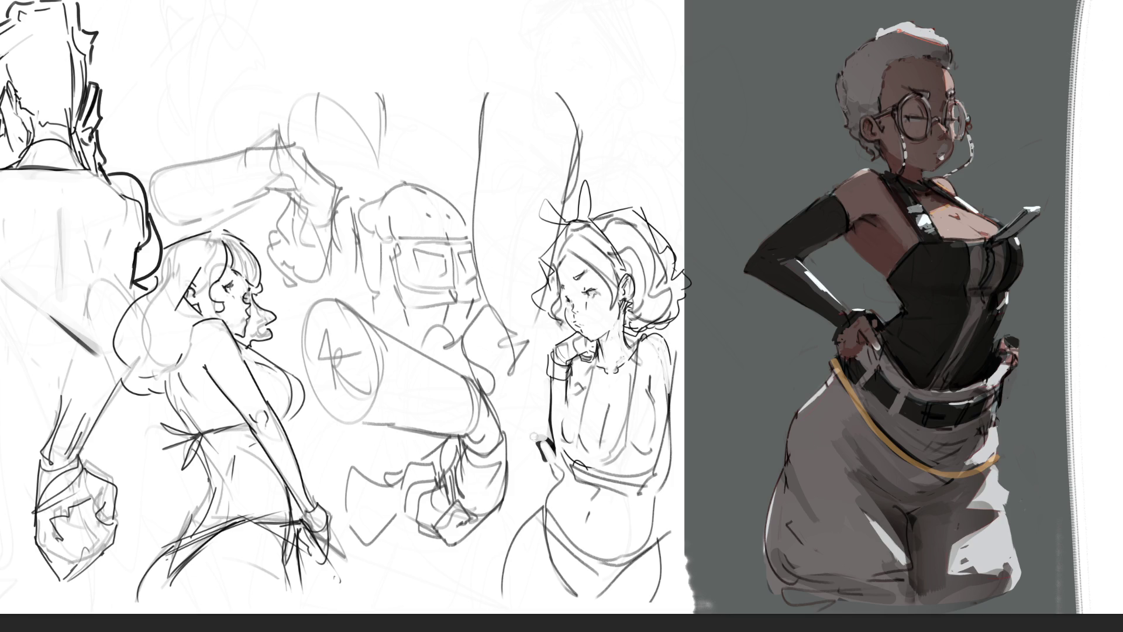
mouse_move(540, 441)
left_mouse_down()
mouse_move(561, 478)
mouse_move(576, 454)
mouse_move(647, 475)
left_mouse_up()
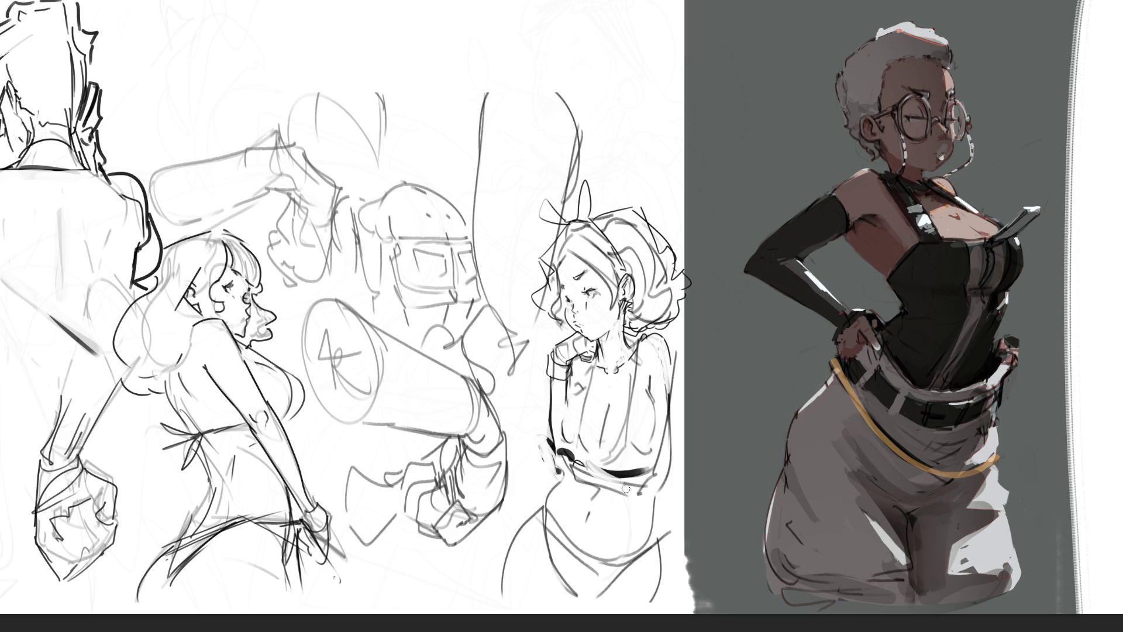
- Darken the waistline, her right side and torso edge, and add a small left-chest mark
left_click_drag(576, 477, 646, 502)
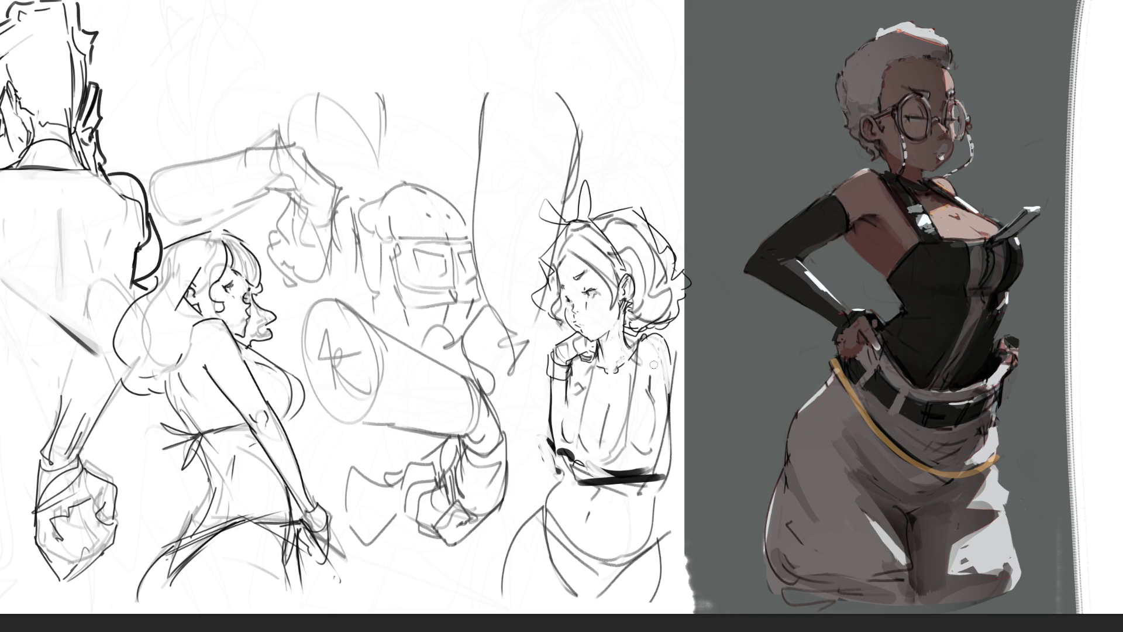
mouse_move(674, 353)
left_mouse_down()
mouse_move(675, 439)
mouse_move(665, 449)
left_mouse_up()
mouse_move(673, 363)
left_mouse_down()
mouse_move(674, 451)
mouse_move(661, 467)
left_mouse_up()
mouse_move(671, 401)
left_mouse_down()
mouse_move(669, 421)
mouse_move(673, 363)
left_mouse_up()
mouse_move(680, 413)
left_mouse_down()
mouse_move(682, 465)
mouse_move(594, 480)
left_mouse_up()
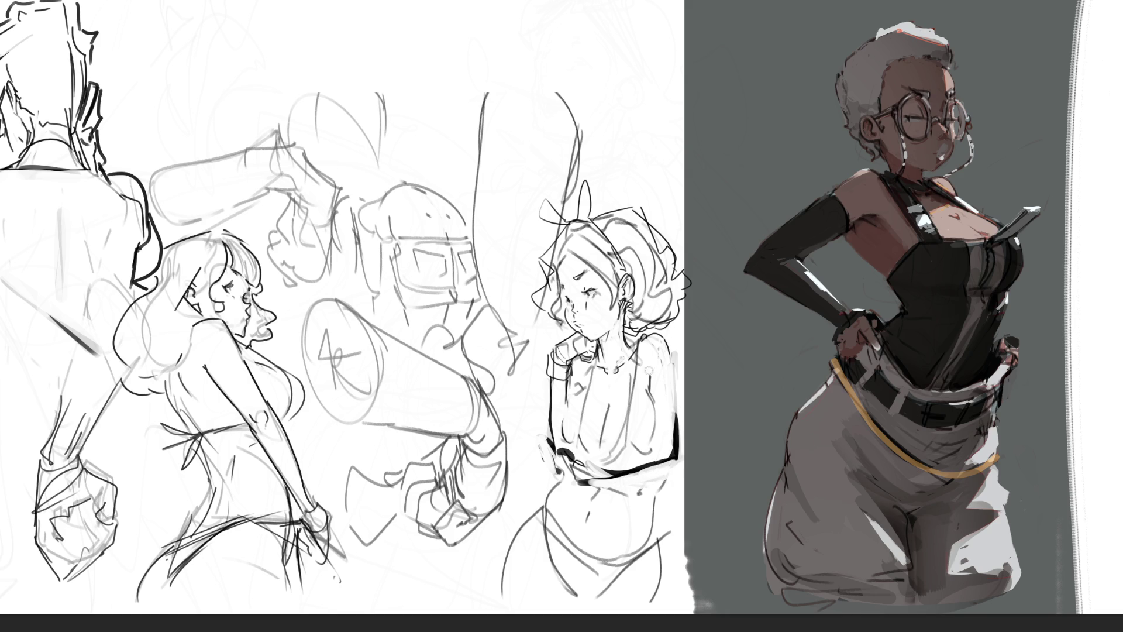
left_click_drag(654, 379, 650, 395)
key("ctrl+z")
left_click_drag(576, 385, 579, 391)
- Darken the end of the black chest band, shape the belly curve, and outline the right hip
left_click_drag(654, 472, 656, 537)
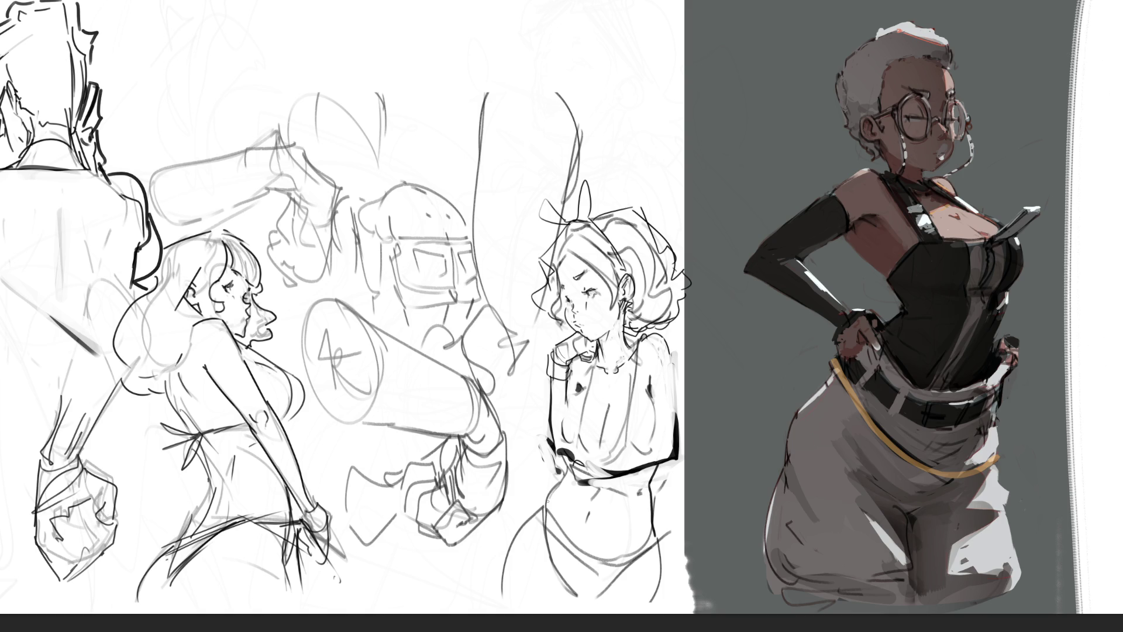
left_click_drag(590, 498, 591, 509)
left_click_drag(562, 539, 595, 560)
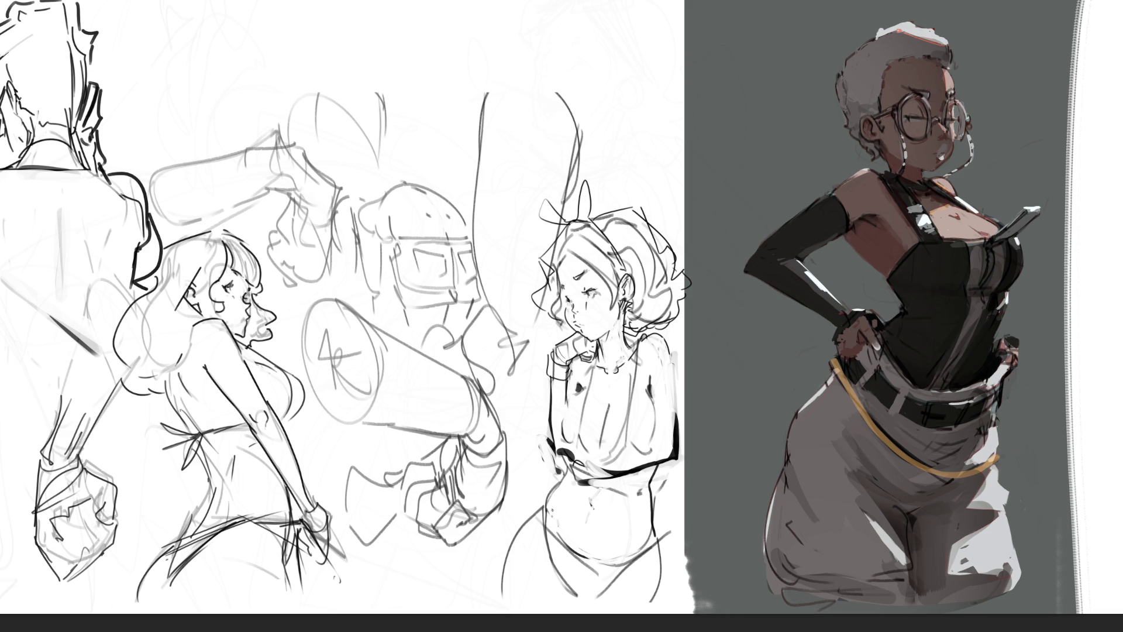
left_click_drag(653, 510, 666, 583)
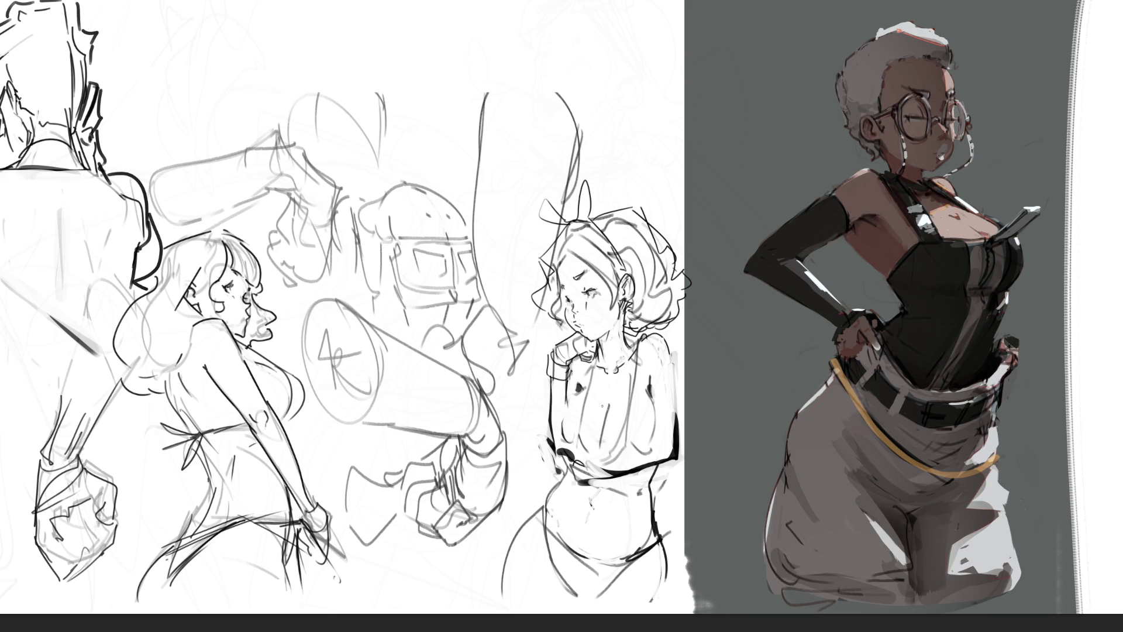
- Trace the left hip and lower belly lines, undoing the unwanted strokes
left_click_drag(542, 502, 524, 594)
key("ctrl+z")
key("ctrl+shift+z")
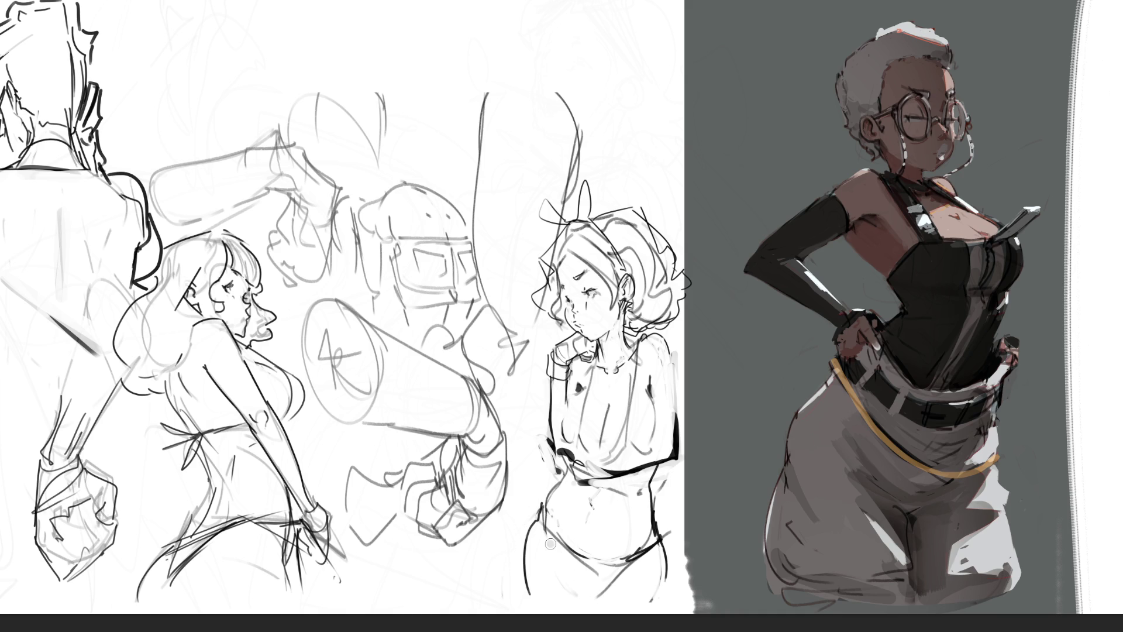
left_click_drag(585, 600, 556, 564)
left_click_drag(654, 550, 633, 563)
key("ctrl+z")
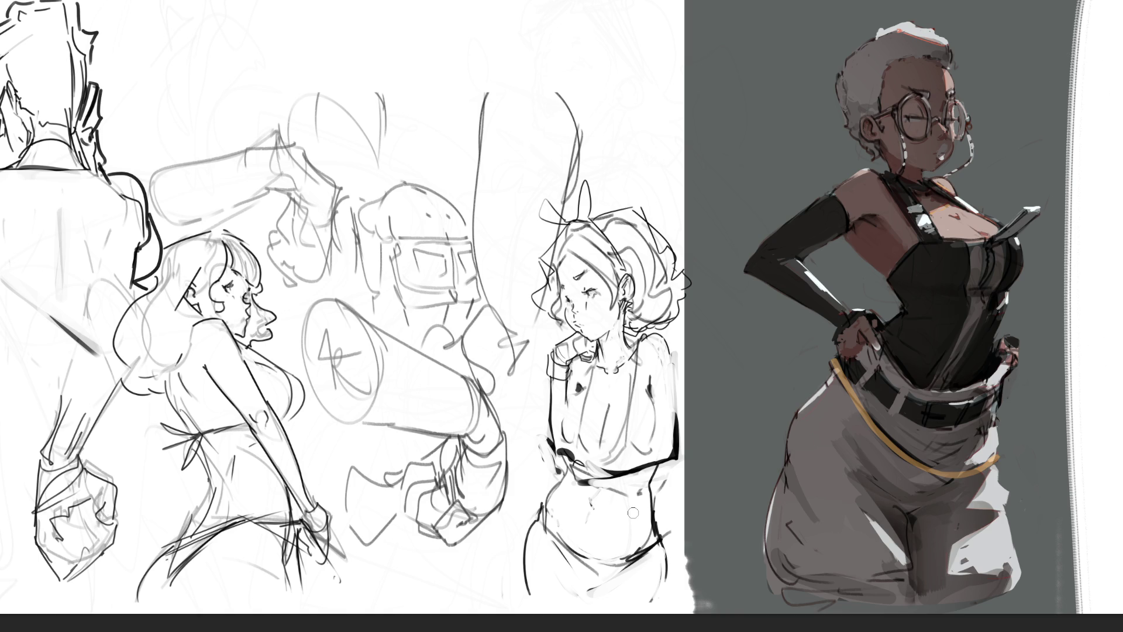
mouse_move(476, 216)
left_mouse_down()
mouse_move(702, 296)
mouse_move(555, 345)
left_mouse_up()
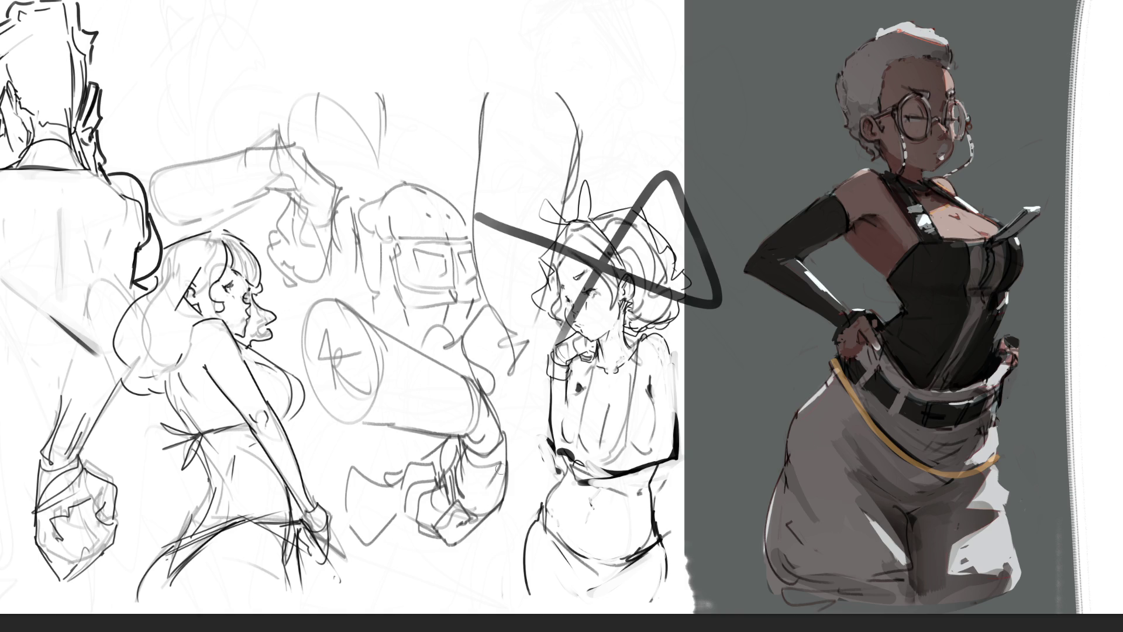
- Undo the stray triangular stroke, then lasso the right girl's head and rescale it slightly
key("ctrl+z")
mouse_move(661, 187)
left_mouse_down()
mouse_move(531, 153)
mouse_move(532, 307)
mouse_move(602, 345)
mouse_move(625, 331)
mouse_move(628, 309)
mouse_move(632, 342)
mouse_move(714, 298)
mouse_move(664, 191)
left_mouse_up()
key("ctrl+t")
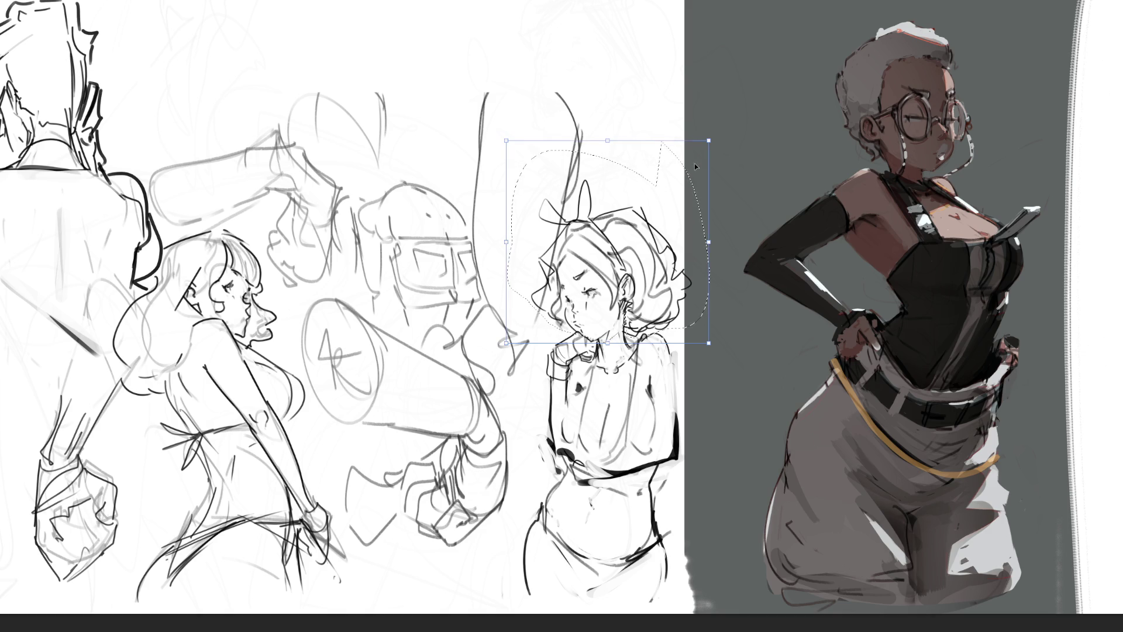
left_click_drag(701, 147, 701, 150)
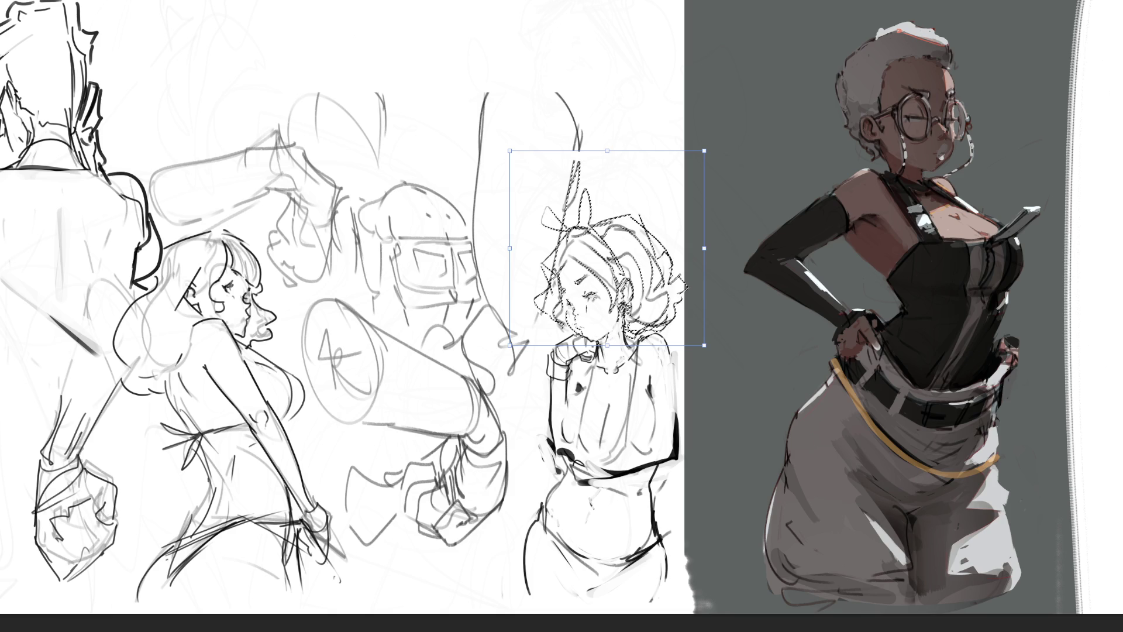
key("Return")
key("ctrl+d")
- Reselect the head, shrink it and shift it lower, then deselect and return to the brush
mouse_move(669, 194)
left_mouse_down()
mouse_move(535, 179)
mouse_move(530, 319)
mouse_move(579, 260)
mouse_move(611, 296)
mouse_move(623, 275)
mouse_move(696, 325)
mouse_move(660, 163)
left_mouse_up()
key("ctrl+t")
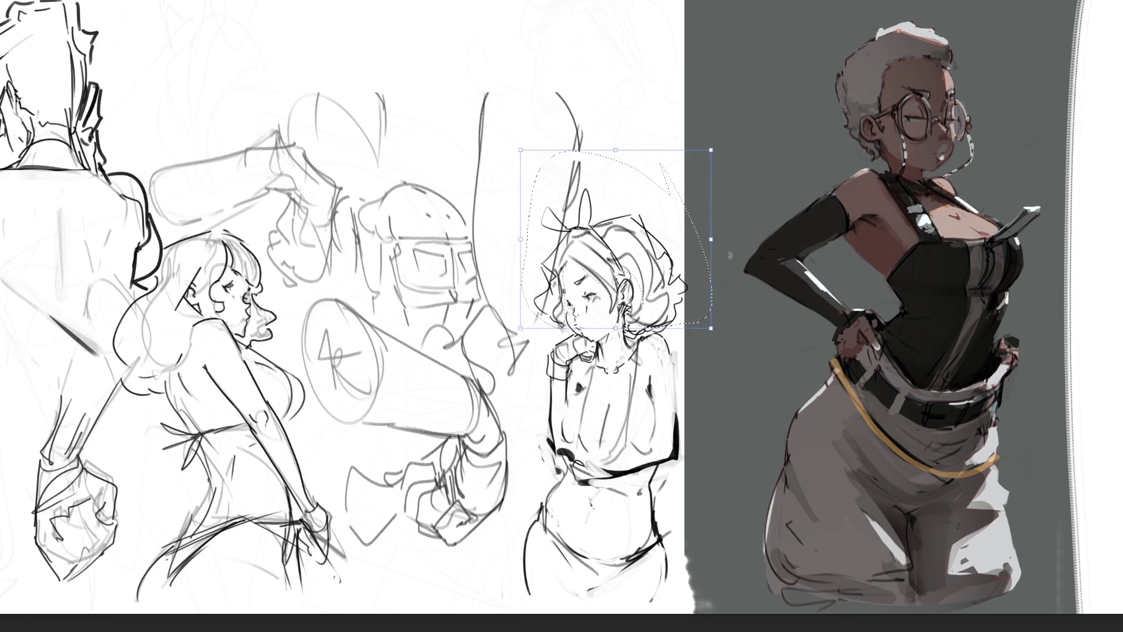
left_click_drag(711, 240, 700, 249)
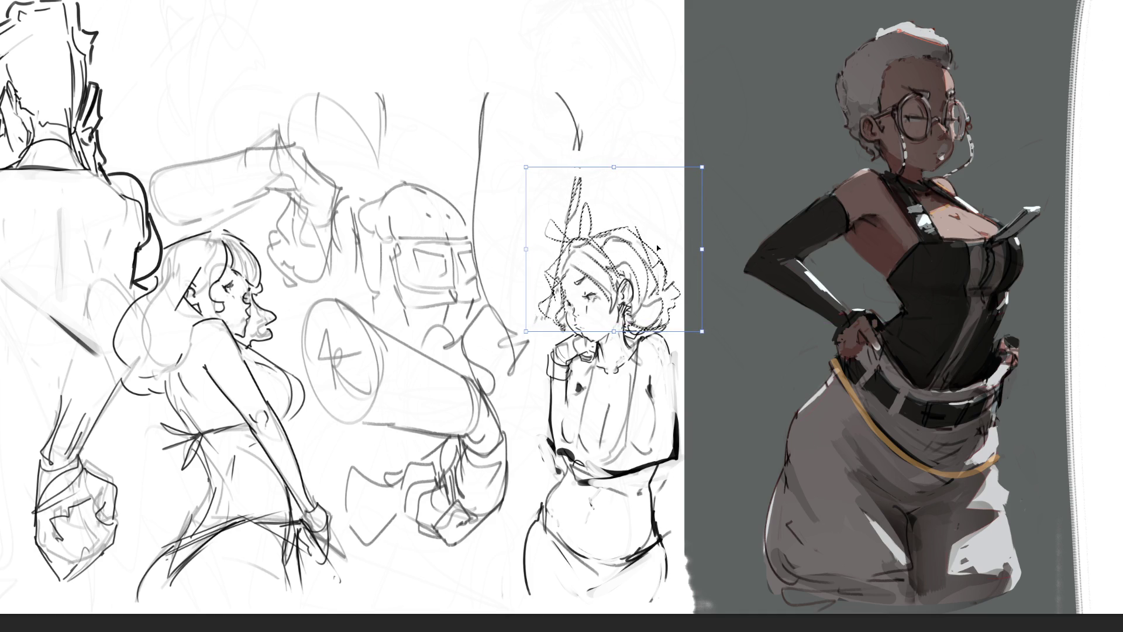
key("Return")
key("ctrl+d")
key("b")
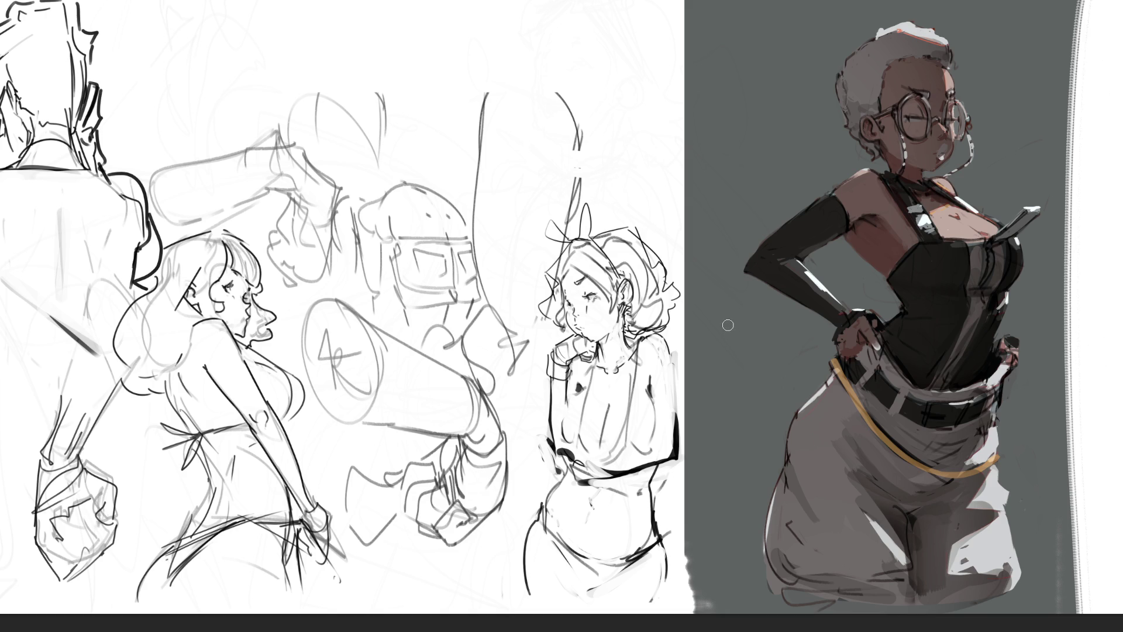
- Add a short curve atop the helmet, undo the extra line, and zoom out to the full page
left_click_drag(353, 209, 369, 203)
left_click_drag(367, 194, 422, 179)
key("ctrl+z")
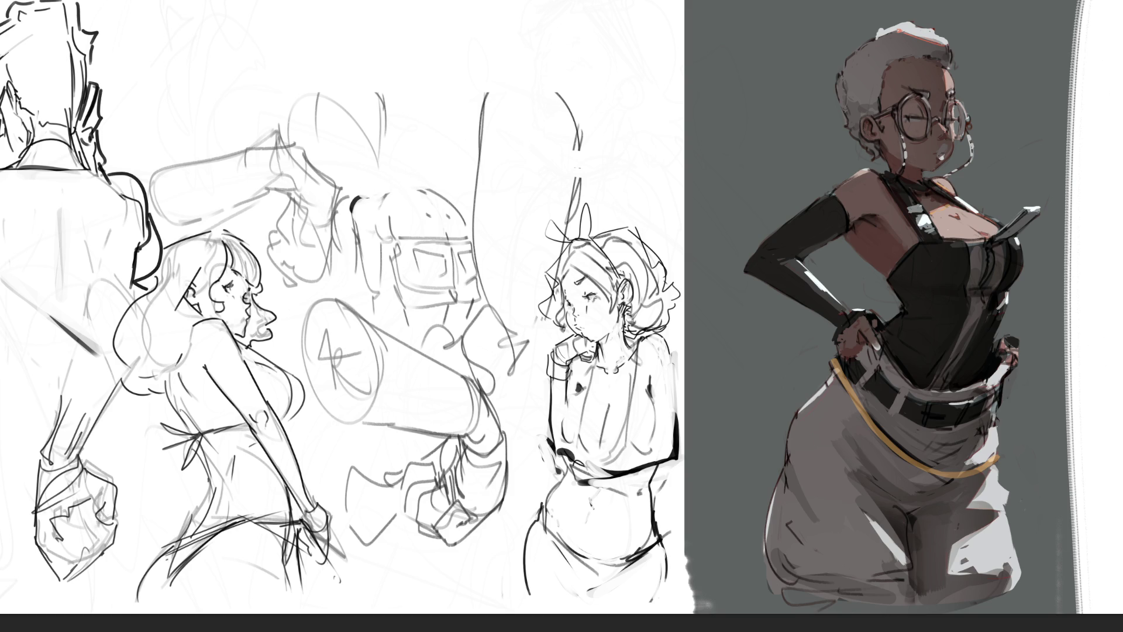
key("ctrl+0")
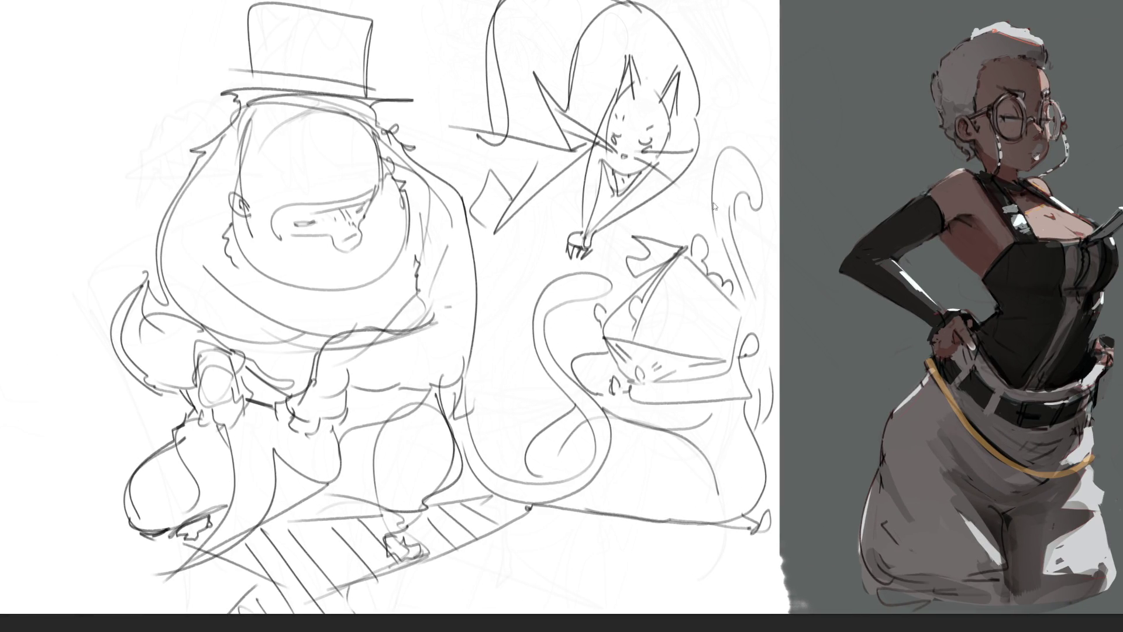
- Shift the sketches left to free space, then rough in a new head outline there
left_click_drag(606, 237, 255, 222)
key("b")
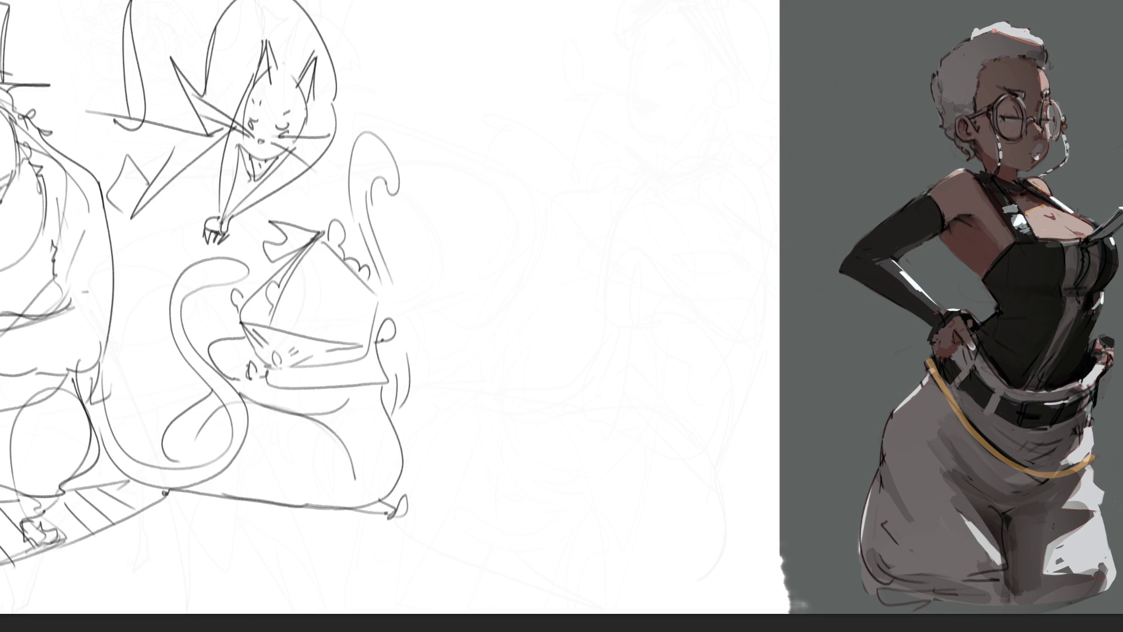
mouse_move(527, 45)
left_mouse_down()
mouse_move(521, 84)
mouse_move(576, 24)
mouse_move(555, 32)
mouse_move(590, 77)
left_mouse_up()
left_click_drag(560, 27, 593, 103)
mouse_move(512, 48)
left_mouse_down()
mouse_move(521, 105)
mouse_move(567, 146)
mouse_move(591, 125)
mouse_move(563, 69)
left_mouse_up()
- Add hair curves and contour lines around the new head
left_click_drag(540, 29, 524, 140)
left_click_drag(564, 48, 527, 106)
mouse_move(547, 60)
left_mouse_down()
mouse_move(538, 79)
mouse_move(559, 72)
left_mouse_up()
mouse_move(557, 73)
left_mouse_down()
mouse_move(578, 80)
mouse_move(577, 109)
mouse_move(523, 132)
left_mouse_up()
left_click_drag(515, 47, 529, 128)
left_click_drag(536, 1, 524, 45)
mouse_move(529, 39)
left_mouse_down()
mouse_move(566, 33)
mouse_move(582, 54)
mouse_move(495, 78)
mouse_move(500, 145)
mouse_move(552, 146)
mouse_move(533, 197)
mouse_move(493, 158)
left_mouse_up()
- Sketch the jaw, chin, cheek, face and neck lines below the head
mouse_move(483, 116)
left_mouse_down()
mouse_move(465, 171)
mouse_move(570, 140)
mouse_move(580, 117)
mouse_move(574, 139)
left_mouse_up()
mouse_move(574, 82)
left_mouse_down()
mouse_move(587, 89)
mouse_move(571, 166)
left_mouse_up()
left_click_drag(559, 152, 548, 165)
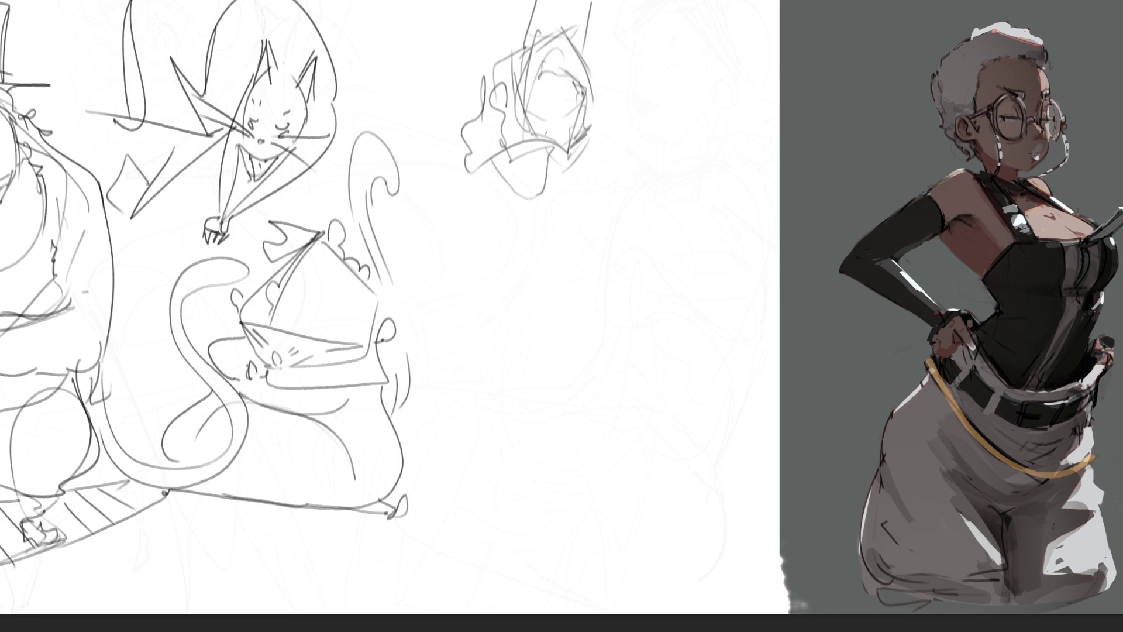
mouse_move(552, 92)
left_mouse_down()
mouse_move(527, 109)
mouse_move(597, 140)
mouse_move(575, 138)
left_mouse_up()
left_click_drag(588, 147, 588, 166)
left_click_drag(587, 164, 546, 255)
mouse_move(575, 190)
left_mouse_down()
mouse_move(498, 215)
mouse_move(493, 148)
mouse_move(435, 187)
mouse_move(449, 225)
left_mouse_up()
mouse_move(466, 175)
left_mouse_down()
mouse_move(514, 154)
mouse_move(581, 214)
left_mouse_up()
- Rough in the neck and shoulders with small shoulder strokes
left_click_drag(532, 186, 506, 165)
mouse_move(507, 170)
left_mouse_down()
mouse_move(510, 267)
mouse_move(585, 202)
left_mouse_up()
mouse_move(585, 202)
left_mouse_down()
mouse_move(606, 237)
mouse_move(596, 272)
left_mouse_up()
mouse_move(613, 224)
left_mouse_down()
mouse_move(602, 207)
mouse_move(638, 237)
mouse_move(645, 263)
mouse_move(616, 304)
left_mouse_up()
left_click_drag(571, 186, 608, 220)
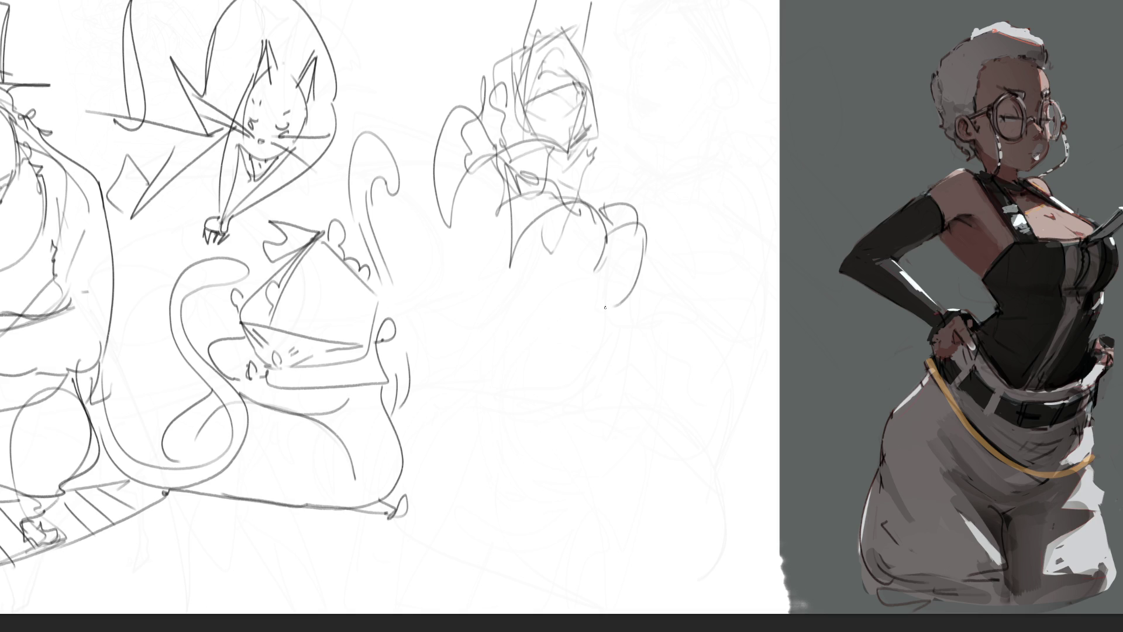
- Add arching contours and a spike left of the head, plus a vertical body line
mouse_move(412, 122)
left_mouse_down()
mouse_move(440, 230)
mouse_move(456, 176)
mouse_move(483, 268)
left_mouse_up()
mouse_move(440, 155)
left_mouse_down()
mouse_move(497, 169)
mouse_move(494, 132)
left_mouse_up()
mouse_move(425, 82)
left_mouse_down()
mouse_move(406, 126)
mouse_move(431, 116)
left_mouse_up()
left_click_drag(409, 124, 430, 140)
left_click_drag(585, 186, 608, 207)
mouse_move(636, 299)
left_mouse_down()
mouse_move(637, 336)
mouse_move(606, 286)
mouse_move(559, 304)
left_mouse_up()
- Rough in the torso's arc and zig-zag with long diagonal lines down the body
mouse_move(600, 292)
left_mouse_down()
mouse_move(610, 304)
mouse_move(579, 323)
left_mouse_up()
left_click_drag(476, 280, 502, 332)
left_click_drag(573, 301, 621, 360)
mouse_move(479, 280)
left_mouse_down()
mouse_move(530, 332)
mouse_move(625, 374)
mouse_move(635, 436)
left_mouse_up()
left_click_drag(526, 319, 526, 402)
mouse_move(529, 345)
left_mouse_down()
mouse_move(491, 437)
mouse_move(501, 400)
mouse_move(489, 590)
left_mouse_up()
left_click_drag(524, 366, 471, 515)
left_click_drag(526, 364, 571, 433)
mouse_move(526, 332)
left_mouse_down()
mouse_move(582, 447)
mouse_move(585, 553)
left_mouse_up()
- Extend the body curves toward the page bottom and add a lower-right loop and an arched stroke
left_click_drag(619, 327, 603, 539)
mouse_move(563, 382)
left_mouse_down()
mouse_move(559, 421)
mouse_move(644, 376)
mouse_move(670, 613)
mouse_move(679, 574)
left_mouse_up()
left_click_drag(638, 350, 683, 501)
left_click_drag(501, 352, 487, 334)
left_click_drag(450, 378, 490, 347)
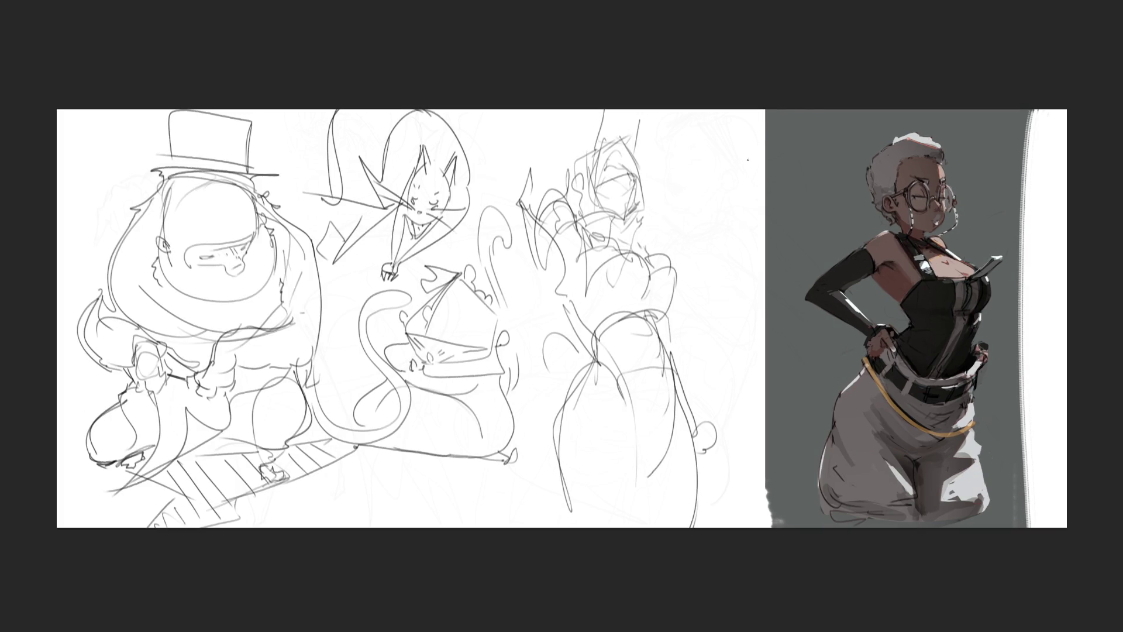
- Hand-letter a large 'BRB' stacked vertically, B, R, B, beside the sketches
mouse_move(683, 160)
left_mouse_down()
mouse_move(674, 183)
mouse_move(696, 245)
left_mouse_up()
left_click_drag(681, 202, 721, 236)
mouse_move(704, 275)
left_mouse_down()
mouse_move(706, 300)
mouse_move(717, 299)
mouse_move(702, 323)
left_mouse_up()
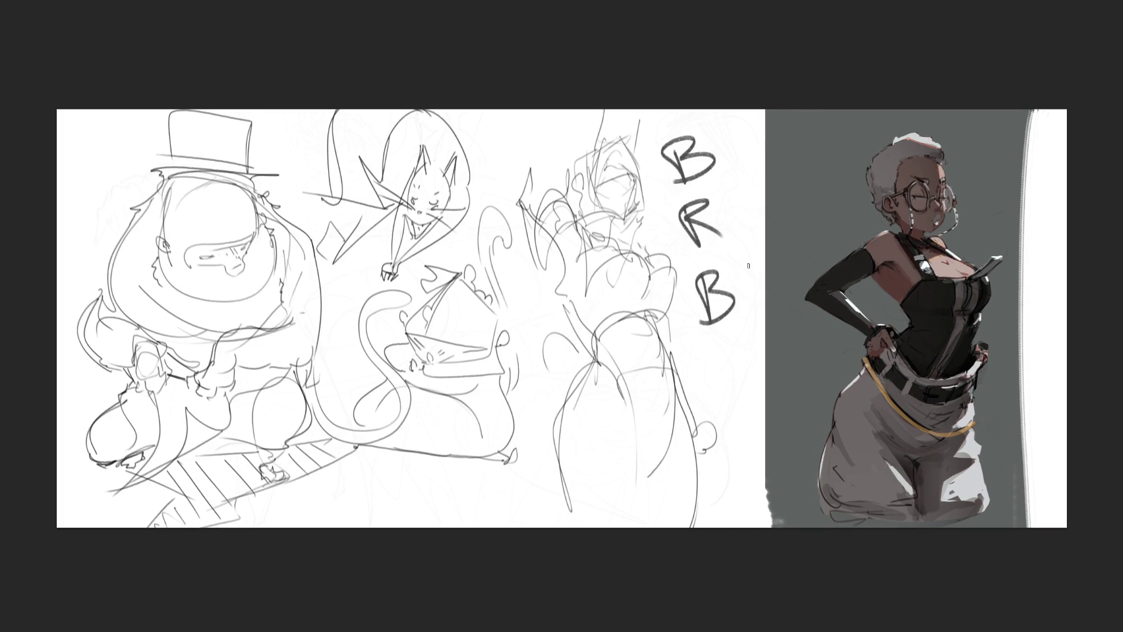
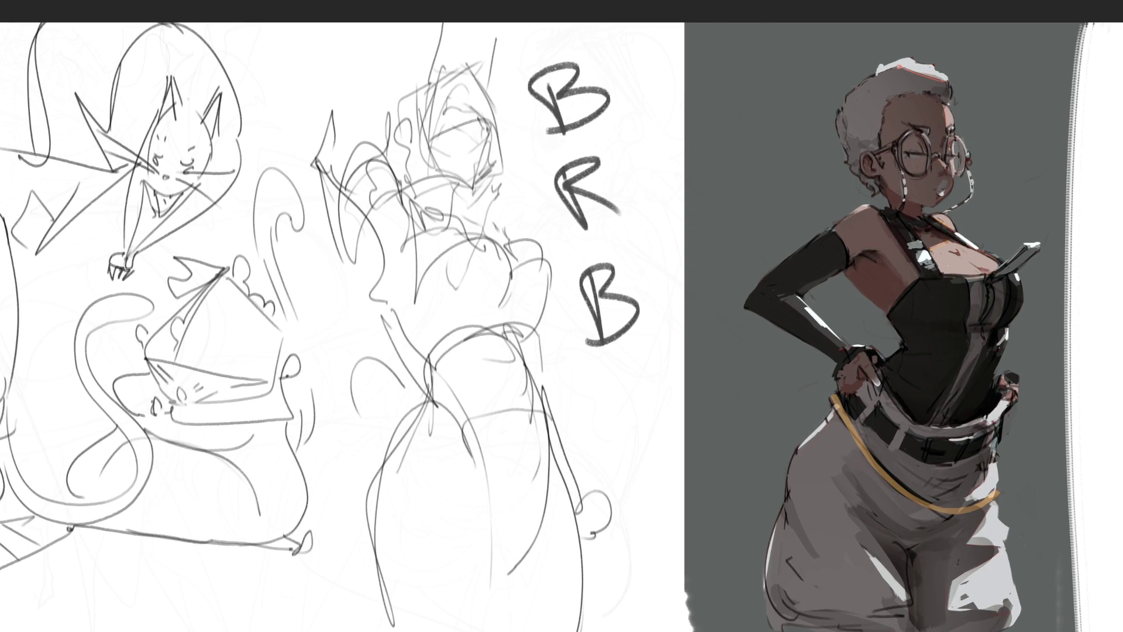
- Draw a test line through the BRB letters, then undo until the line and all letters are gone
left_click_drag(593, 122, 618, 278)
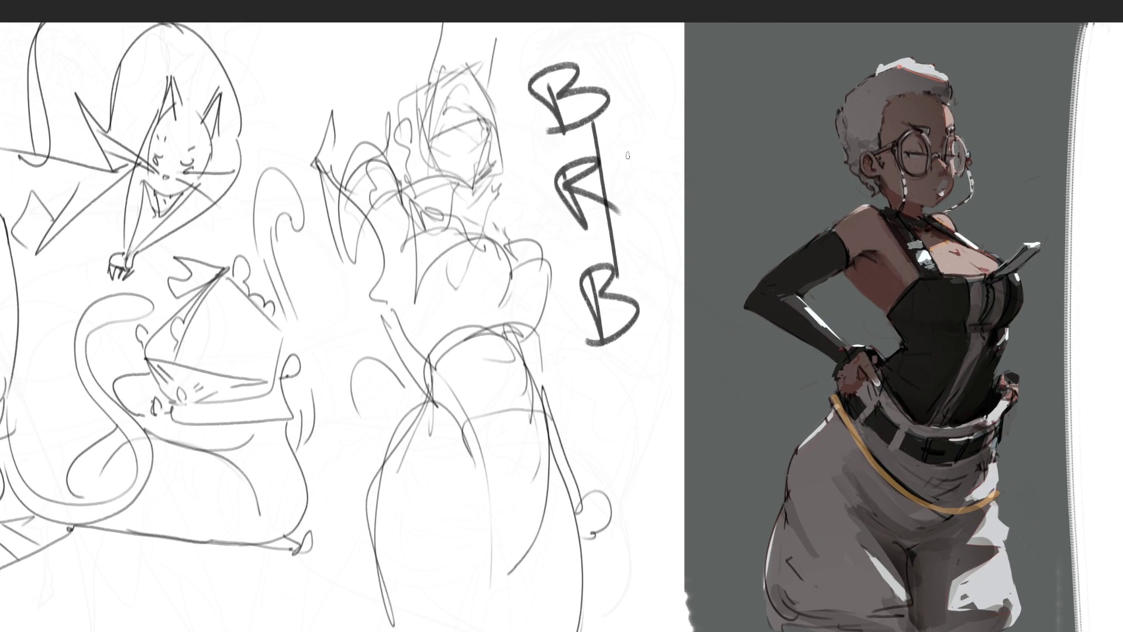
key("ctrl+z")
key("ctrl+z")
key("ctrl+z")
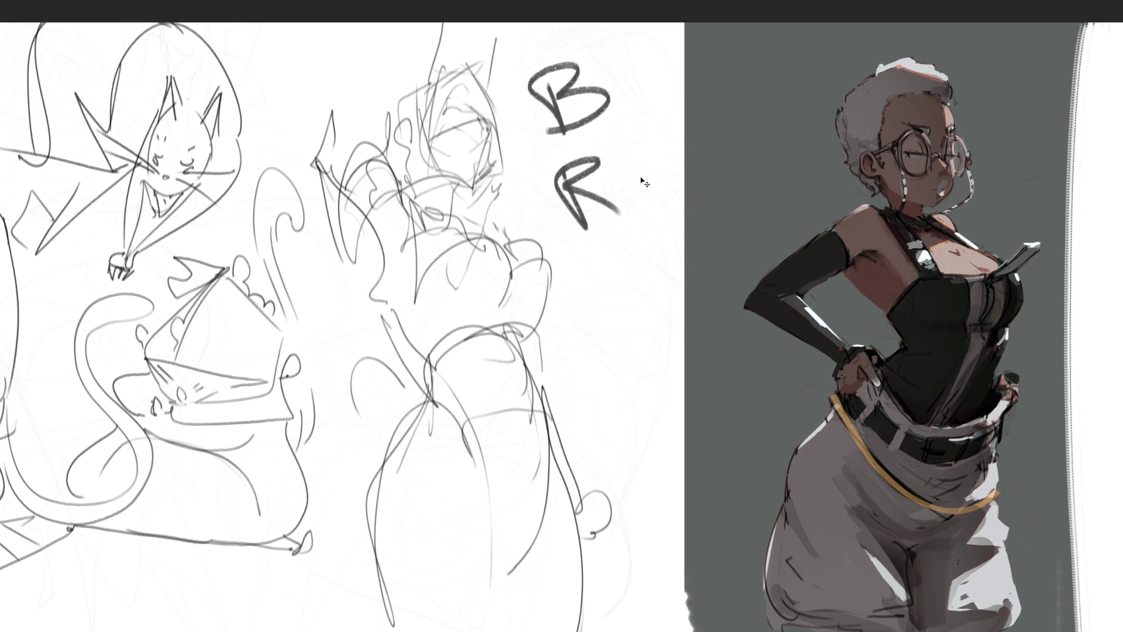
key("ctrl+z")
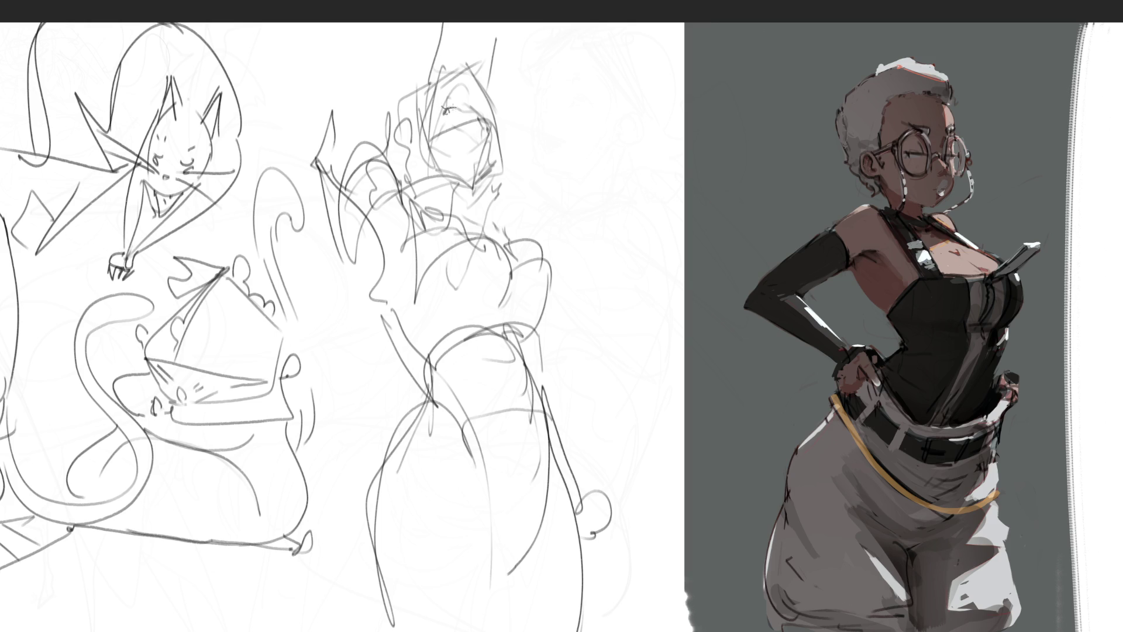
- Sketch the middle figure's closed eye with lashes and a brow, plus face lines
left_click_drag(453, 107, 465, 107)
left_click_drag(442, 115, 456, 111)
left_click_drag(455, 93, 489, 115)
mouse_move(417, 129)
left_mouse_down()
mouse_move(477, 117)
mouse_move(490, 122)
mouse_move(482, 162)
mouse_move(493, 154)
left_mouse_up()
mouse_move(416, 153)
left_mouse_down()
mouse_move(465, 173)
mouse_move(488, 164)
left_mouse_up()
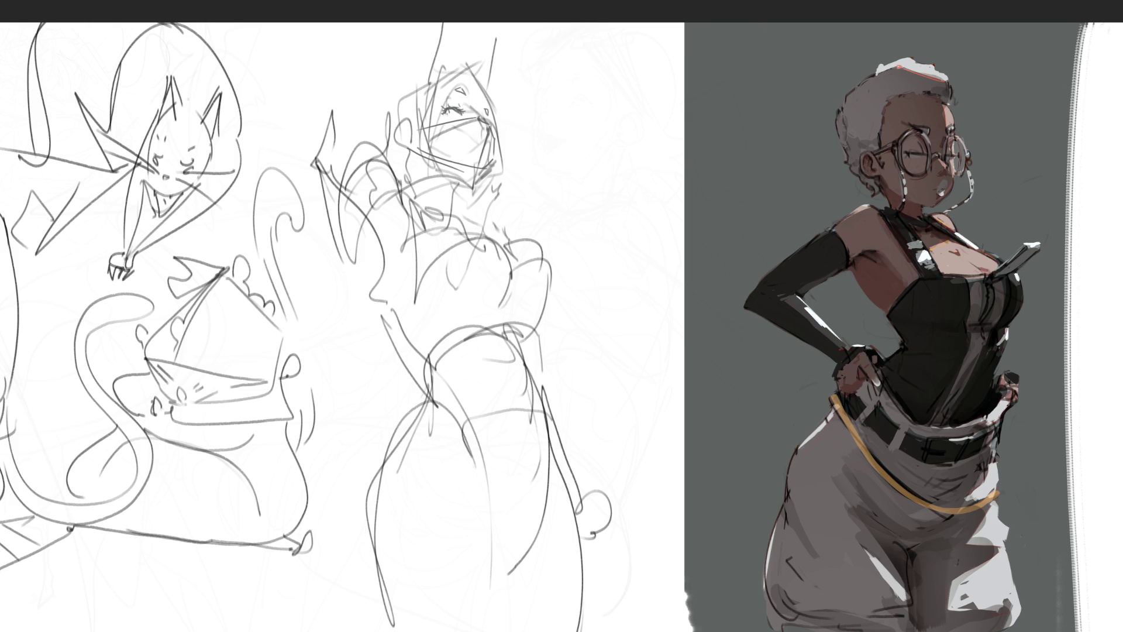
- Outline the head's upper, right and left contours
mouse_move(425, 86)
left_mouse_down()
mouse_move(467, 58)
mouse_move(433, 94)
mouse_move(448, 86)
mouse_move(421, 149)
mouse_move(434, 172)
left_mouse_up()
left_click_drag(469, 80, 490, 109)
left_click_drag(473, 64, 517, 143)
left_click_drag(518, 140, 464, 179)
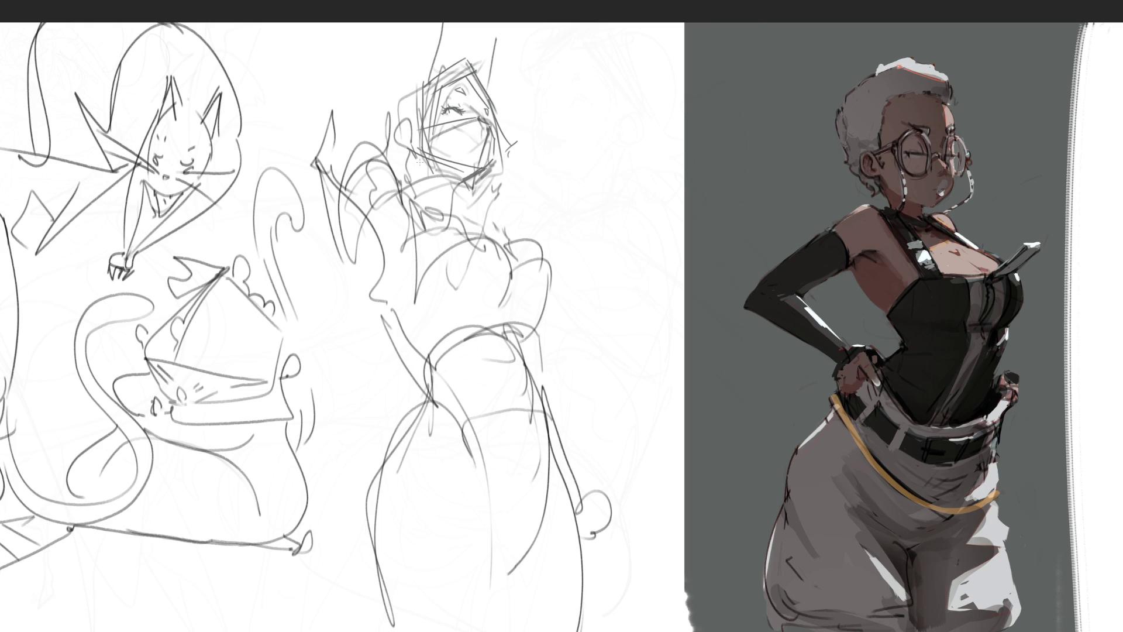
mouse_move(405, 143)
left_mouse_down()
mouse_move(404, 118)
mouse_move(410, 137)
left_mouse_up()
left_click_drag(418, 95, 411, 125)
mouse_move(435, 70)
left_mouse_down()
mouse_move(384, 117)
mouse_move(379, 172)
left_mouse_up()
- Draw two tall rabbit ears above the head
mouse_move(423, 73)
left_mouse_down()
mouse_move(427, 23)
mouse_move(425, 71)
mouse_move(448, 19)
mouse_move(445, 28)
left_mouse_up()
mouse_move(474, 65)
left_mouse_down()
mouse_move(489, 25)
mouse_move(472, 65)
left_mouse_up()
mouse_move(502, 23)
left_mouse_down()
mouse_move(476, 85)
mouse_move(489, 71)
left_mouse_up()
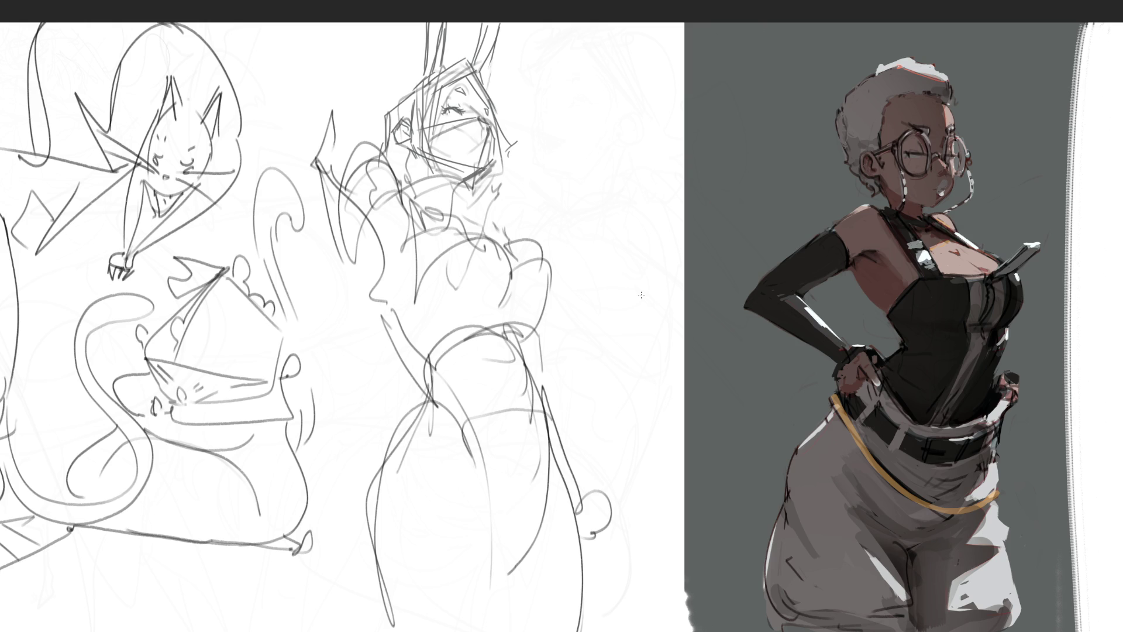
- Sketch a fist holding a tall pointed object left of the bunny's head, redrawing the spike once
mouse_move(309, 157)
left_mouse_down()
mouse_move(335, 167)
mouse_move(341, 190)
left_mouse_up()
mouse_move(321, 119)
left_mouse_down()
mouse_move(309, 150)
mouse_move(330, 100)
mouse_move(348, 111)
mouse_move(350, 128)
mouse_move(337, 126)
mouse_move(359, 151)
left_mouse_up()
left_click_drag(359, 128, 362, 140)
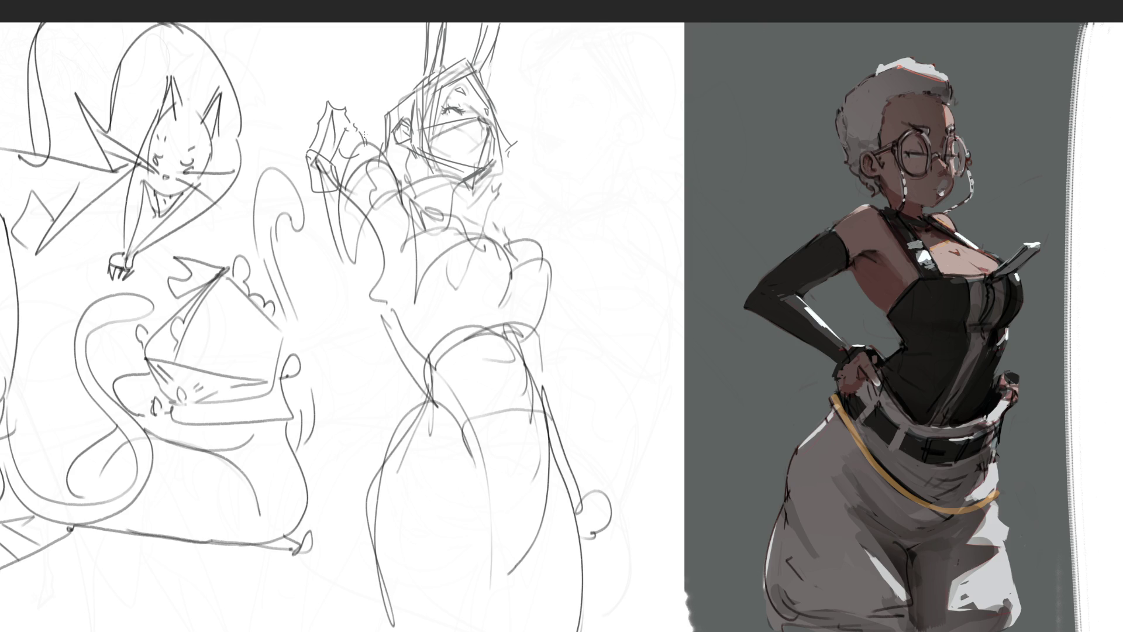
mouse_move(289, 75)
left_mouse_down()
mouse_move(325, 114)
mouse_move(283, 62)
mouse_move(320, 108)
mouse_move(342, 103)
left_mouse_up()
key("ctrl+z")
key("ctrl+z")
key("ctrl+z")
key("ctrl+z")
key("ctrl+z")
mouse_move(349, 158)
left_mouse_down()
mouse_move(365, 138)
mouse_move(310, 115)
mouse_move(243, 24)
mouse_move(334, 83)
left_mouse_up()
mouse_move(251, 29)
left_mouse_down()
mouse_move(283, 77)
mouse_move(325, 86)
mouse_move(314, 97)
mouse_move(304, 53)
mouse_move(321, 70)
left_mouse_up()
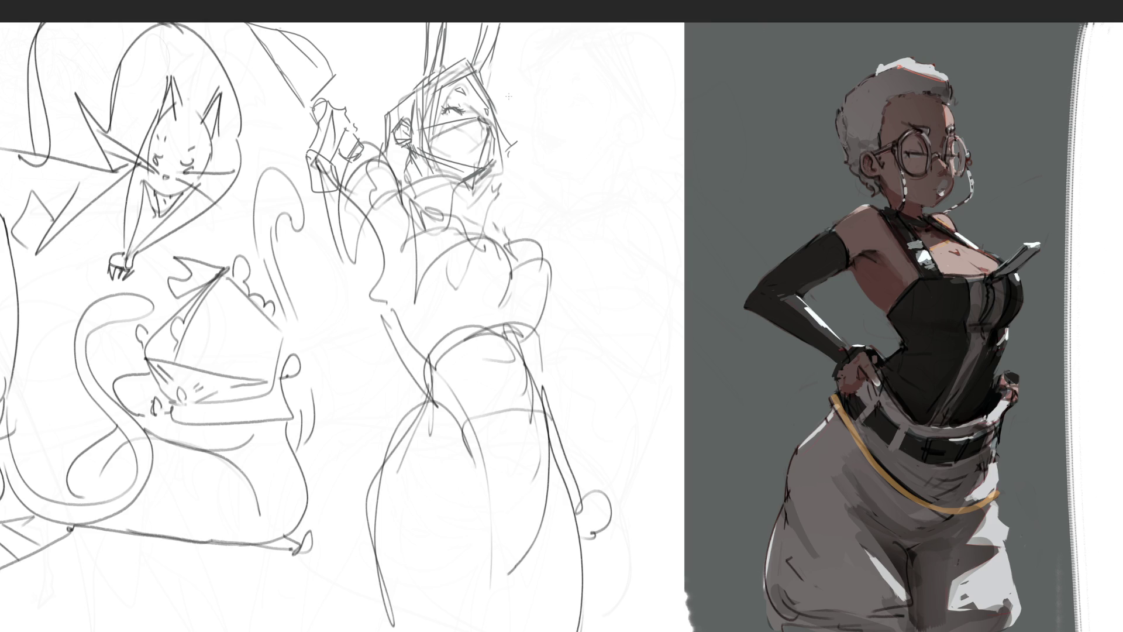
- Draw the bunny's chin, neck strokes and a collar line
mouse_move(416, 184)
left_mouse_down()
mouse_move(409, 198)
mouse_move(461, 177)
mouse_move(452, 205)
mouse_move(500, 224)
mouse_move(479, 227)
mouse_move(448, 179)
mouse_move(470, 197)
left_mouse_up()
left_click_drag(470, 196, 473, 225)
left_click_drag(413, 205, 456, 213)
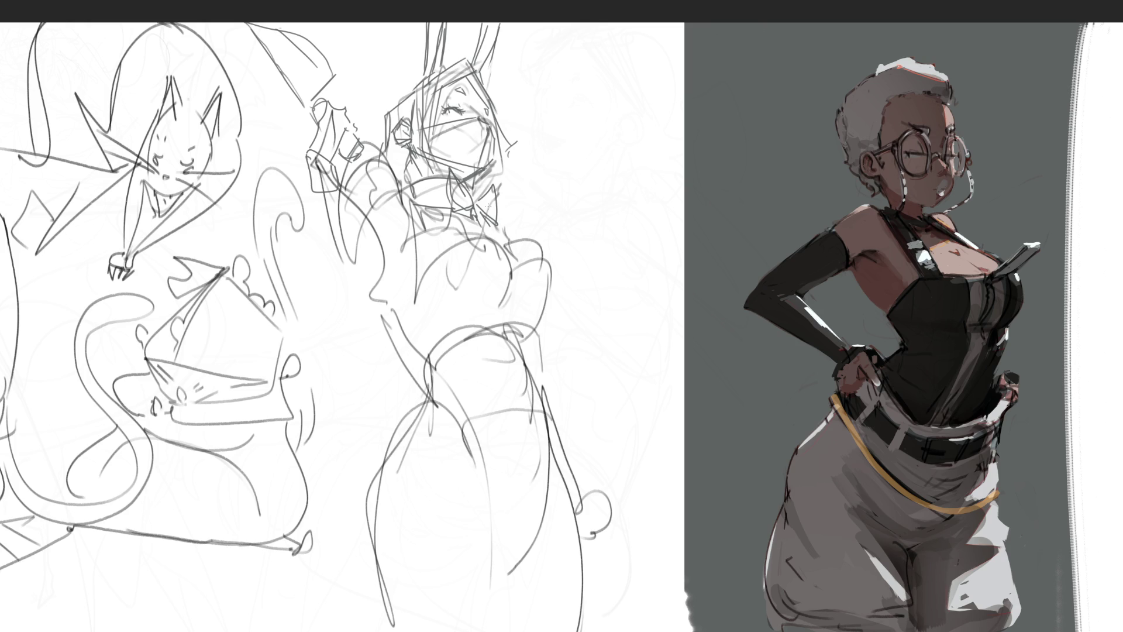
- Outline and darken the raised arm and shoulder, redrawing one arm stroke
mouse_move(323, 202)
left_mouse_down()
mouse_move(354, 290)
mouse_move(350, 204)
mouse_move(357, 264)
mouse_move(384, 313)
mouse_move(395, 303)
left_mouse_up()
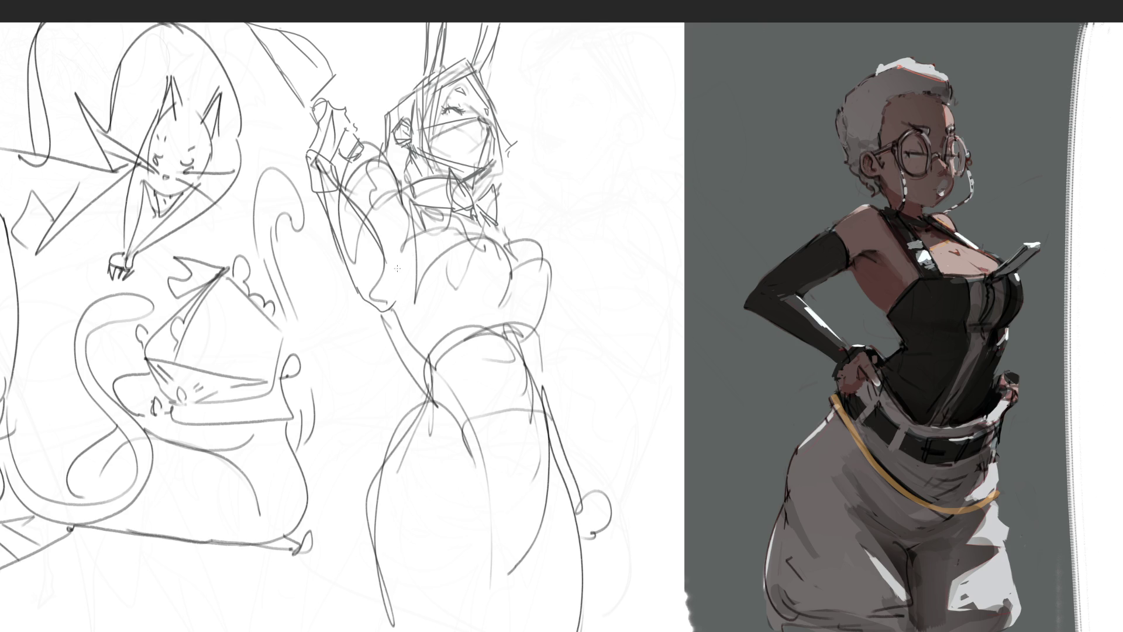
left_click_drag(383, 244, 402, 284)
left_click_drag(400, 207, 391, 245)
mouse_move(372, 151)
left_mouse_down()
mouse_move(347, 182)
mouse_move(399, 192)
mouse_move(417, 209)
mouse_move(395, 225)
mouse_move(406, 225)
left_mouse_up()
left_click_drag(459, 231, 490, 231)
left_click_drag(412, 255, 417, 296)
key("ctrl+z")
mouse_move(417, 255)
left_mouse_down()
mouse_move(414, 291)
mouse_move(490, 243)
mouse_move(507, 301)
left_mouse_up()
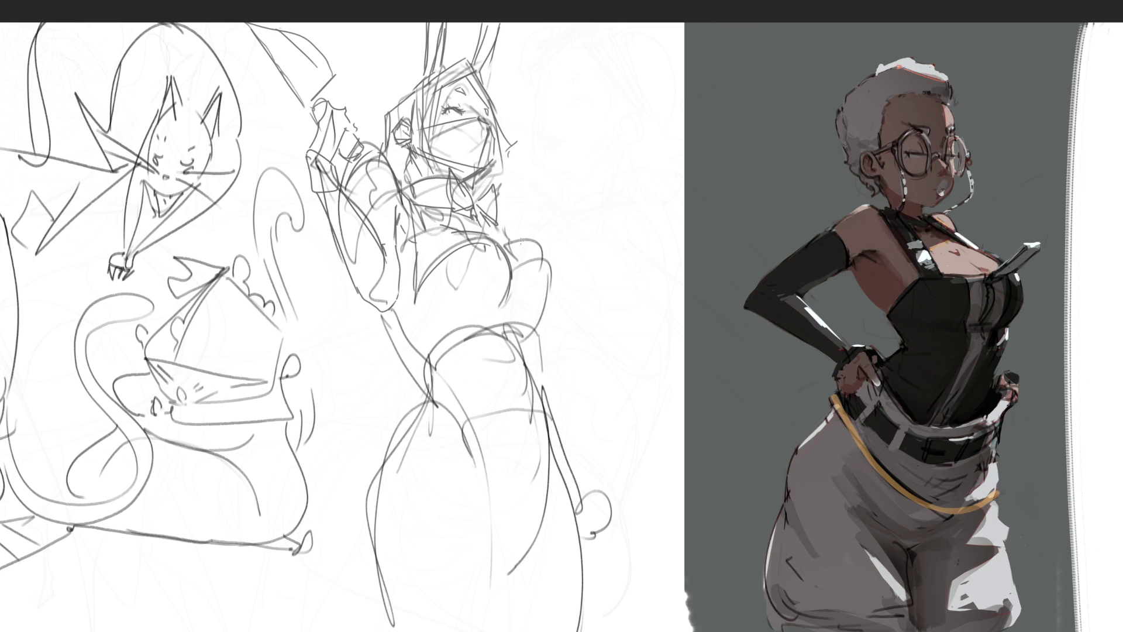
- Draw the chest contours, the top chest arc and the waistline
left_click_drag(498, 240, 483, 304)
mouse_move(544, 256)
left_mouse_down()
mouse_move(538, 320)
mouse_move(443, 329)
left_mouse_up()
mouse_move(464, 319)
left_mouse_down()
mouse_move(514, 316)
mouse_move(537, 362)
left_mouse_up()
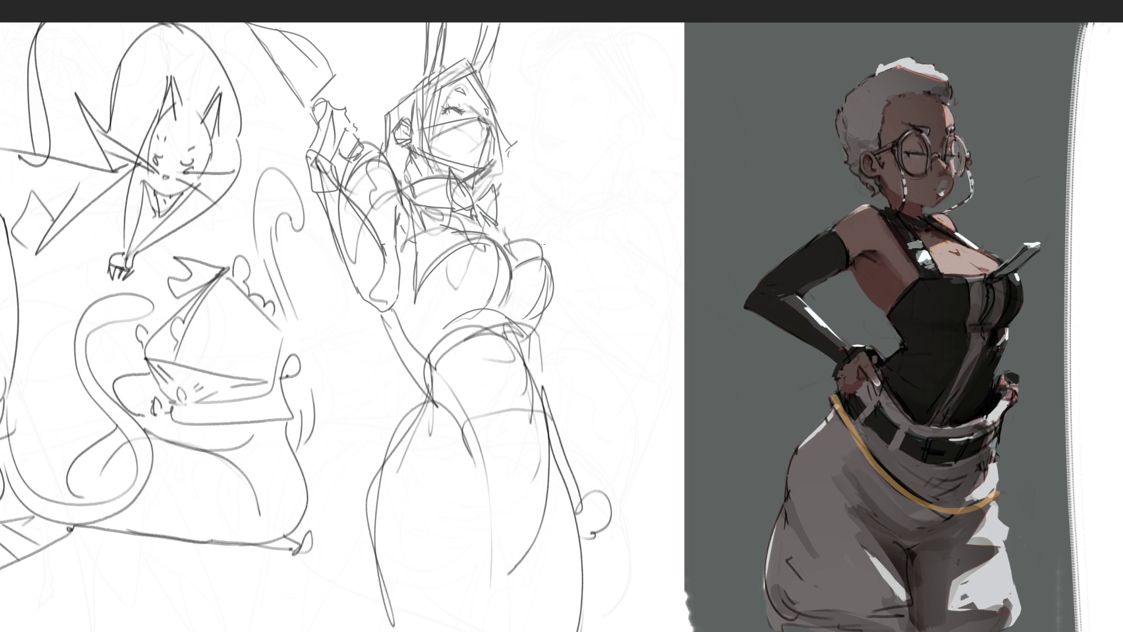
left_click_drag(503, 242, 544, 240)
left_click_drag(486, 220, 506, 241)
- Darken the waist and curve the hip line out to the right
left_click_drag(394, 308, 418, 347)
left_click_drag(423, 357, 467, 319)
mouse_move(425, 374)
left_mouse_down()
mouse_move(495, 334)
mouse_move(516, 334)
mouse_move(523, 358)
left_mouse_up()
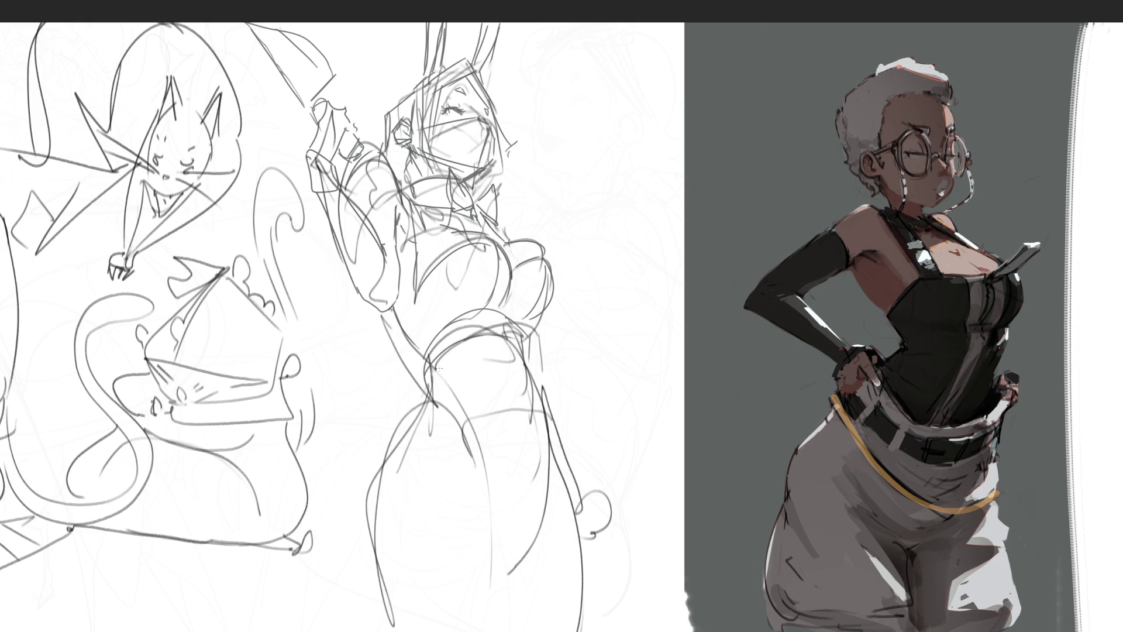
mouse_move(422, 360)
left_mouse_down()
mouse_move(427, 371)
mouse_move(382, 355)
mouse_move(364, 369)
mouse_move(389, 429)
left_mouse_up()
- Darken the hip line and extend the hip curve along the right side
mouse_move(426, 356)
left_mouse_down()
mouse_move(424, 385)
mouse_move(488, 323)
left_mouse_up()
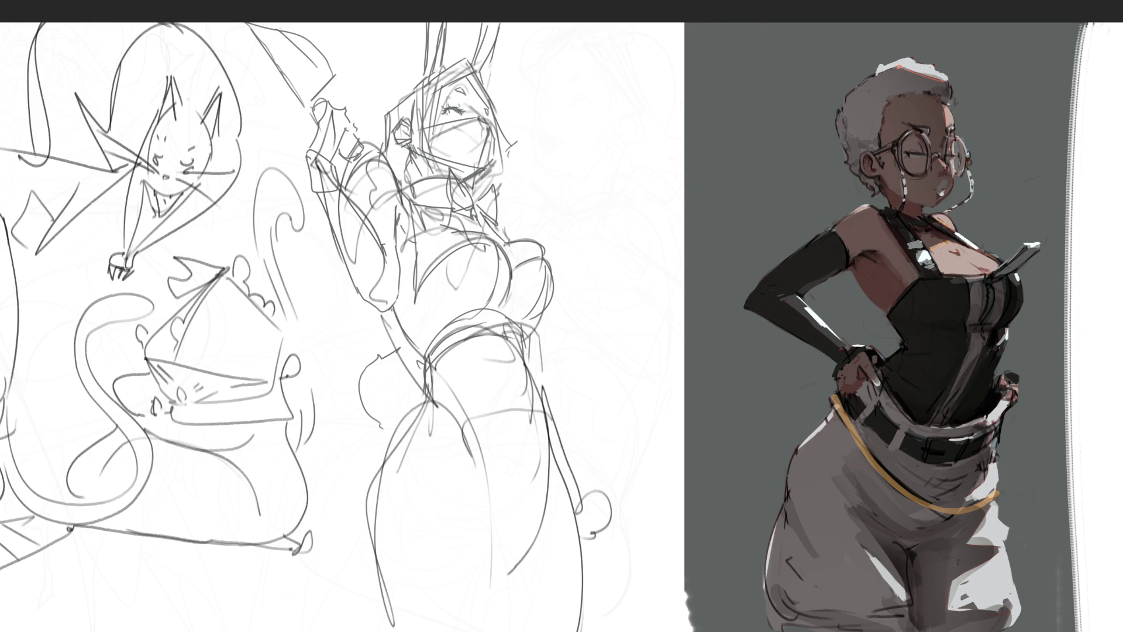
left_click_drag(424, 394, 417, 403)
left_click_drag(459, 375, 530, 382)
left_click_drag(525, 336, 544, 386)
- Draw the left hip-to-leg curve, inner leg, outer hip and outer leg lines
mouse_move(424, 393)
left_mouse_down()
mouse_move(371, 500)
mouse_move(386, 631)
left_mouse_up()
key("ctrl+z")
mouse_move(427, 392)
left_mouse_down()
mouse_move(372, 495)
mouse_move(383, 631)
left_mouse_up()
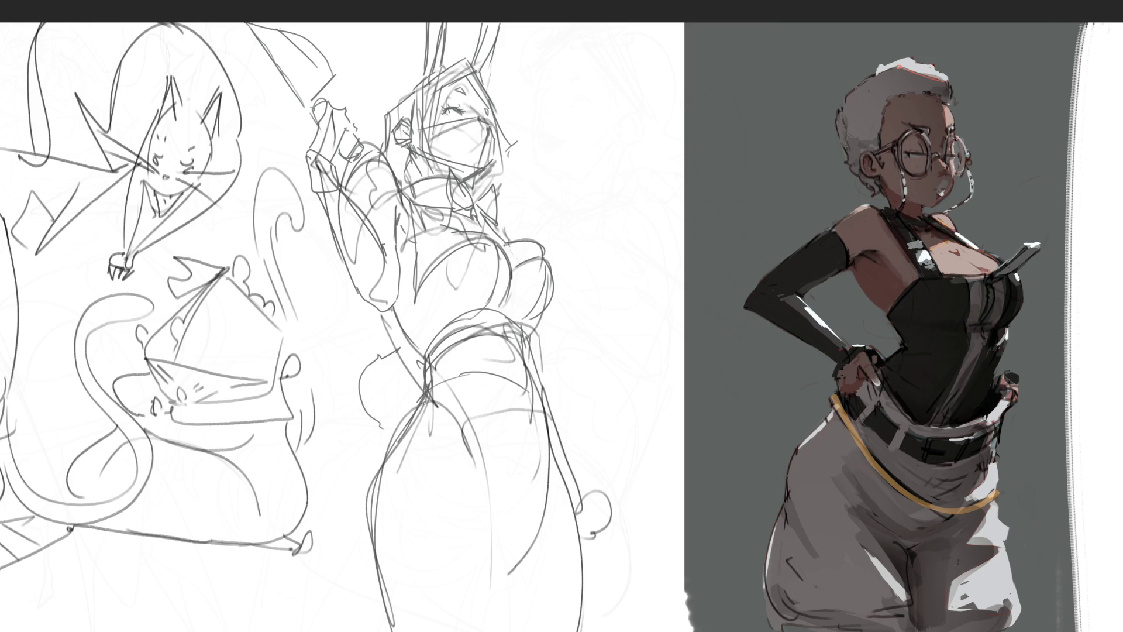
mouse_move(440, 391)
left_mouse_down()
mouse_move(462, 421)
mouse_move(499, 591)
left_mouse_up()
left_click_drag(469, 423, 490, 516)
left_click_drag(548, 414, 552, 476)
left_click_drag(530, 347, 542, 386)
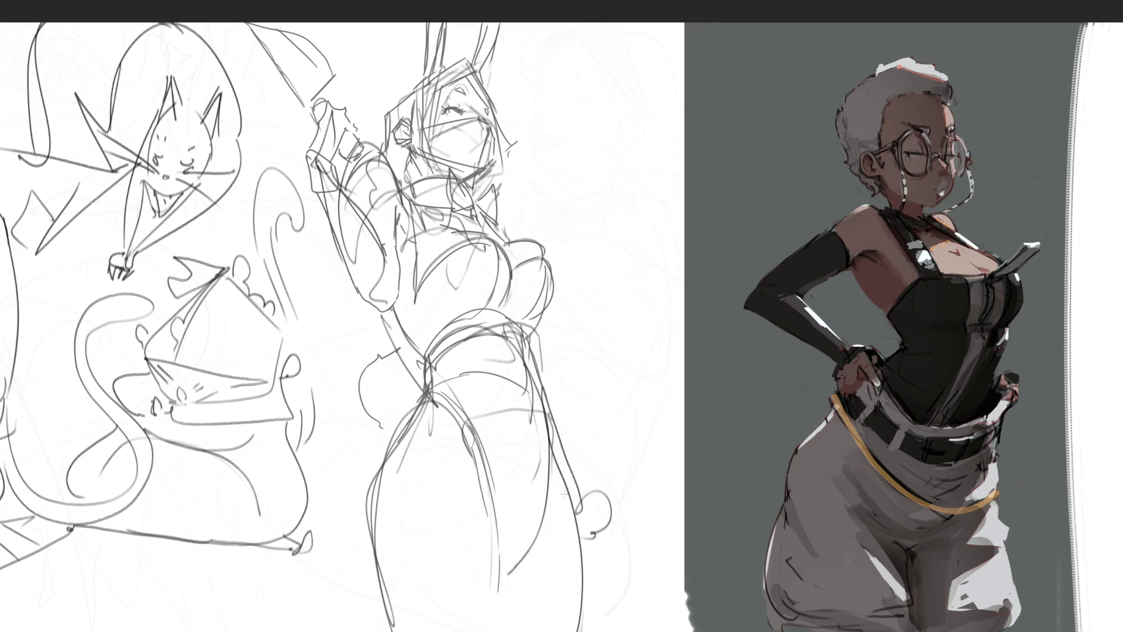
left_click_drag(553, 455, 583, 630)
left_click_drag(505, 571, 541, 550)
- Try a fluffy tail on the hip, then undo it
left_click_drag(533, 338, 552, 402)
left_click_drag(554, 357, 567, 392)
left_click_drag(542, 323, 568, 363)
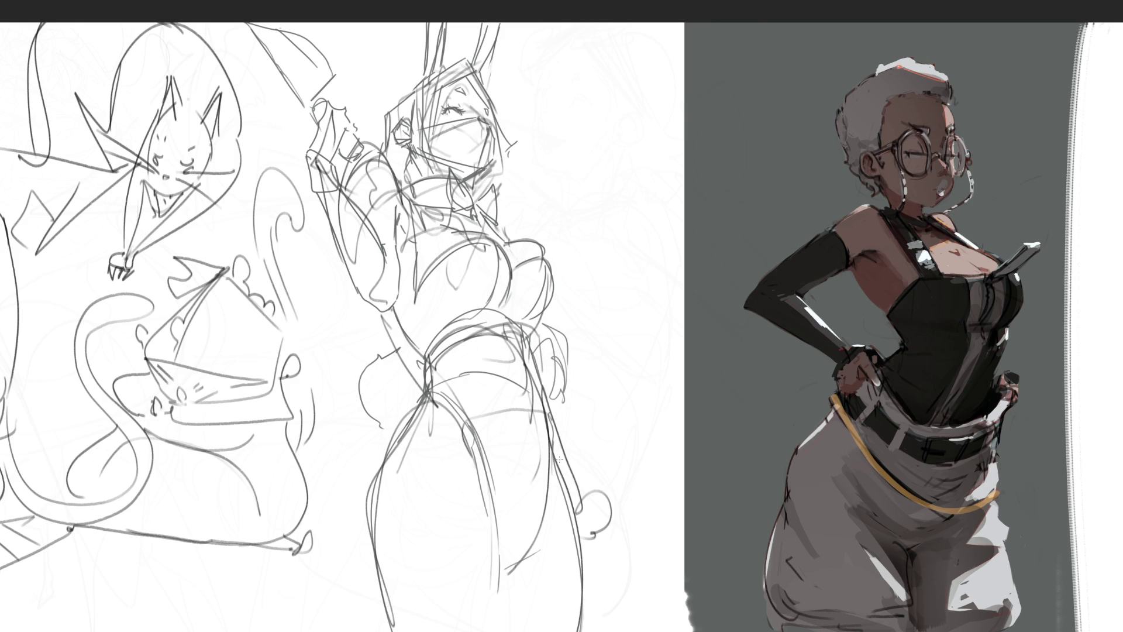
key("ctrl+z")
key("ctrl+z")
key("ctrl+z")
- Sketch a lowered arm along the right hip with a hand gripping a long object
mouse_move(539, 331)
left_mouse_down()
mouse_move(580, 469)
mouse_move(583, 429)
mouse_move(592, 528)
left_mouse_up()
mouse_move(590, 490)
left_mouse_down()
mouse_move(597, 533)
mouse_move(621, 514)
mouse_move(585, 545)
mouse_move(620, 492)
mouse_move(684, 436)
left_mouse_up()
left_click_drag(685, 500, 617, 509)
left_click_drag(619, 508, 643, 529)
left_click_drag(618, 486, 636, 519)
left_click_drag(643, 527, 685, 494)
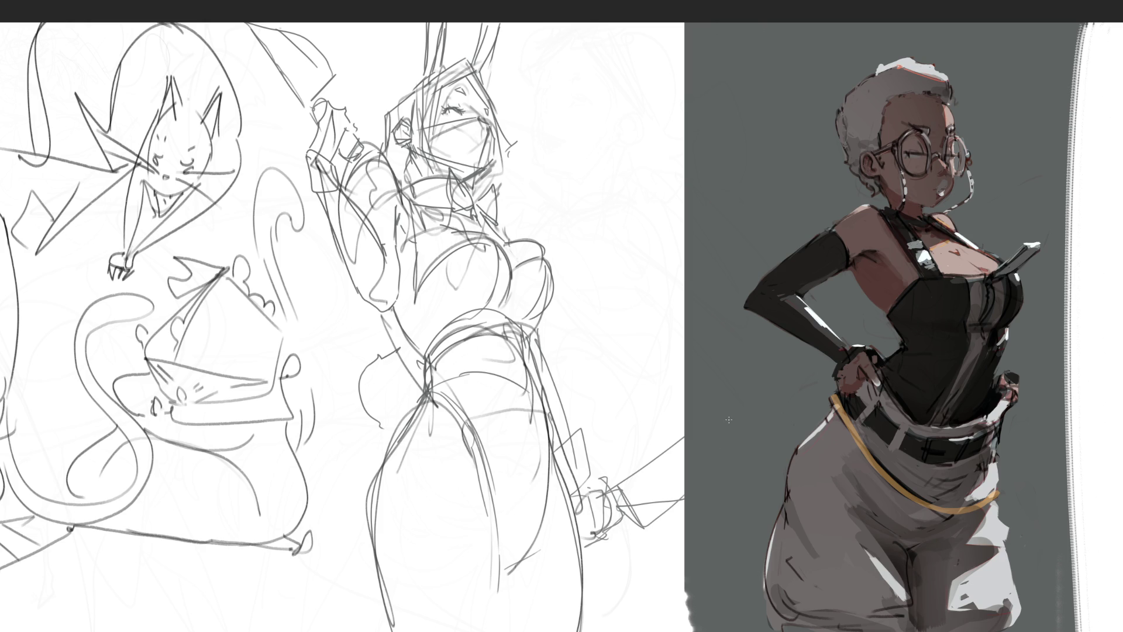
- Add left hip-bulge curves, a mark beside the raised hand, and a trimmed bow tie
mouse_move(359, 379)
left_mouse_down()
mouse_move(352, 411)
mouse_move(381, 447)
mouse_move(418, 354)
left_mouse_up()
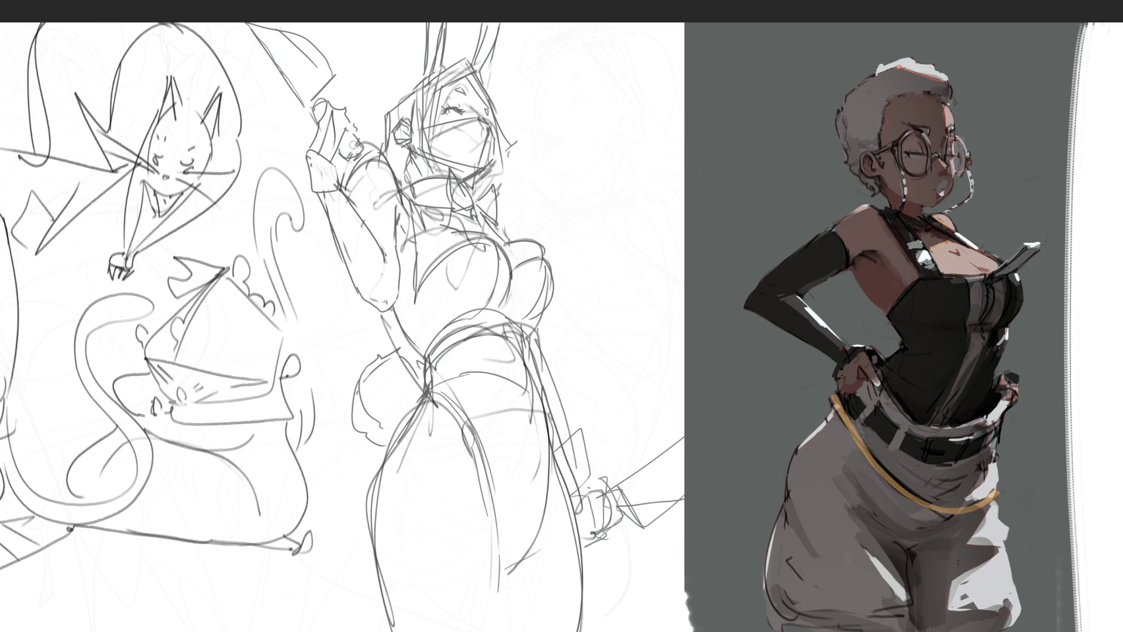
left_click_drag(351, 135, 358, 153)
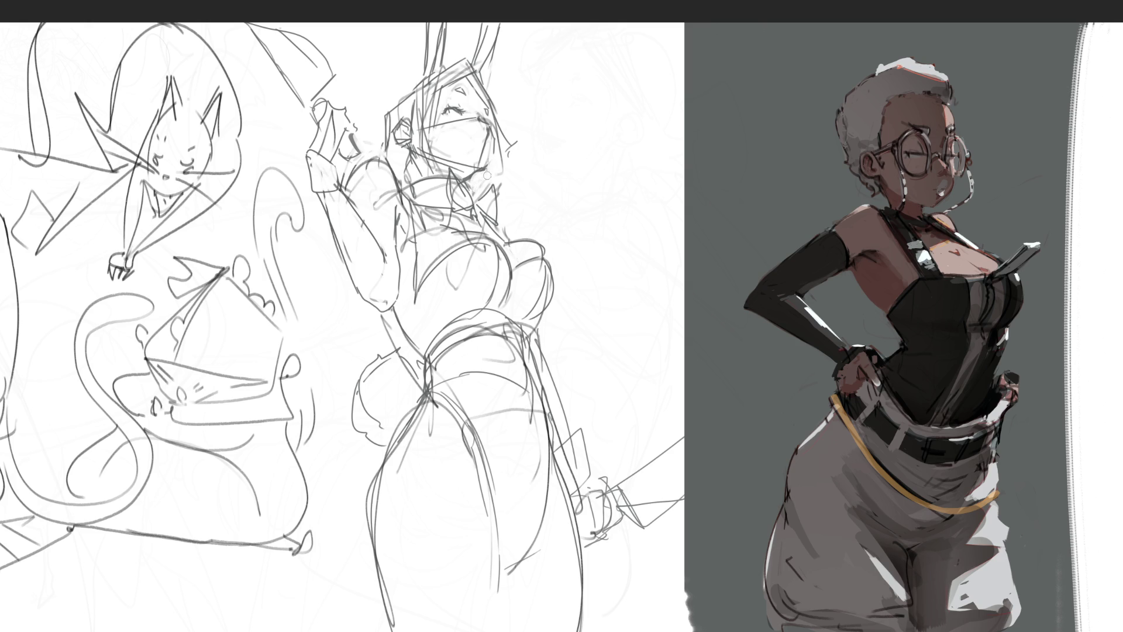
left_click_drag(467, 182, 480, 188)
key("ctrl+z")
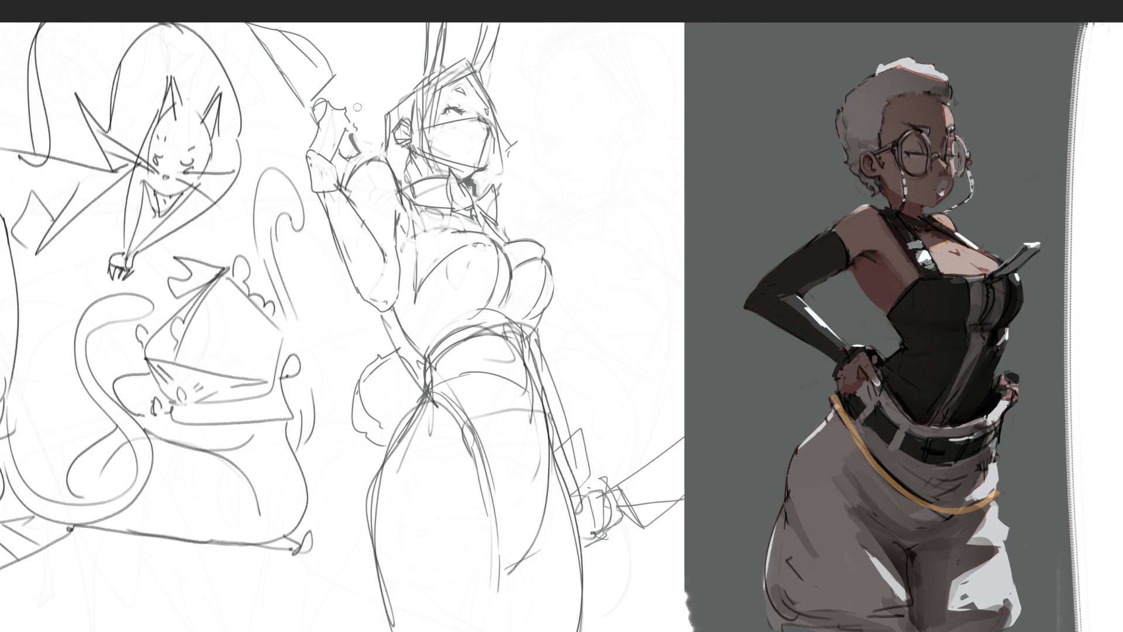
- Darken the collar stroke, rework a firm hip line, and thicken the sword-holding hand
left_click_drag(502, 213, 510, 236)
left_click_drag(549, 409, 559, 447)
left_click_drag(528, 341, 553, 413)
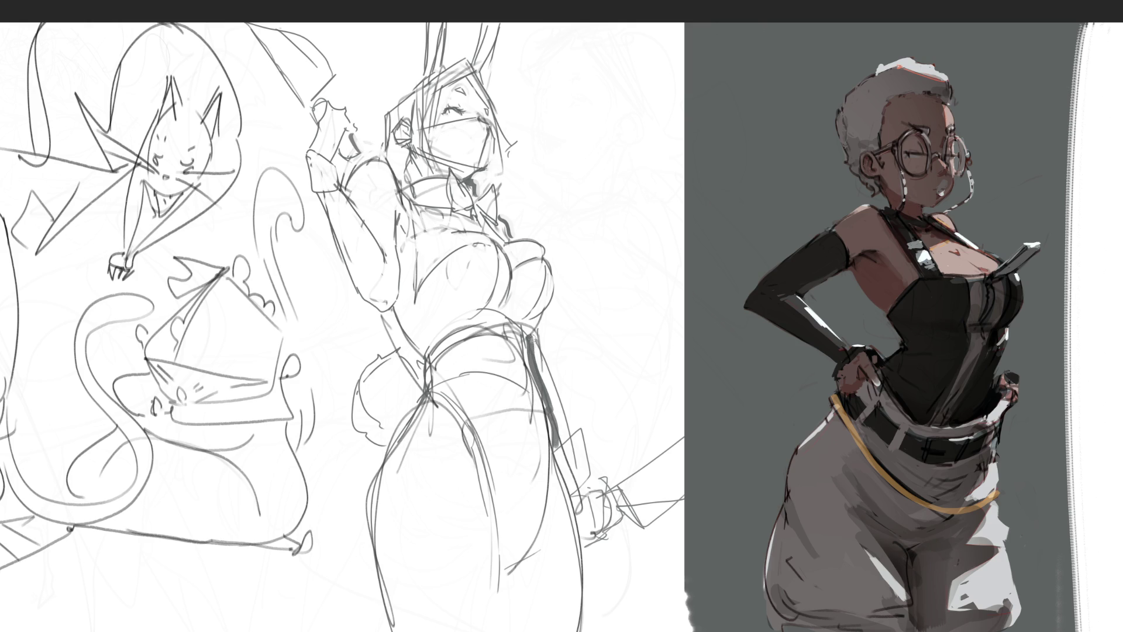
left_click_drag(531, 337, 561, 416)
mouse_move(539, 344)
left_mouse_down()
mouse_move(569, 432)
mouse_move(599, 468)
mouse_move(598, 526)
mouse_move(607, 501)
mouse_move(613, 523)
mouse_move(618, 512)
mouse_move(583, 520)
mouse_move(599, 549)
mouse_move(586, 556)
left_mouse_up()
mouse_move(608, 497)
left_mouse_down()
mouse_move(629, 521)
mouse_move(623, 504)
left_mouse_up()
- Extend the weapon line, then redraw the waist and left-leg outline darker to the page bottom
mouse_move(619, 502)
left_mouse_down()
mouse_move(637, 528)
mouse_move(723, 392)
left_mouse_up()
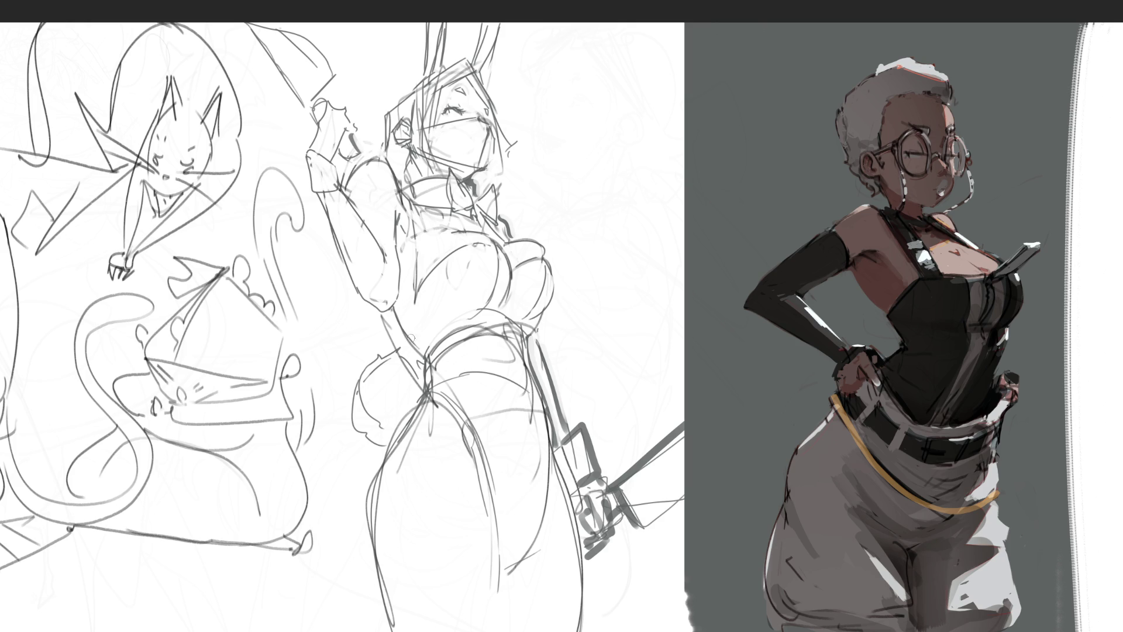
mouse_move(389, 311)
left_mouse_down()
mouse_move(430, 363)
mouse_move(427, 398)
mouse_move(369, 513)
left_mouse_up()
key("ctrl+z")
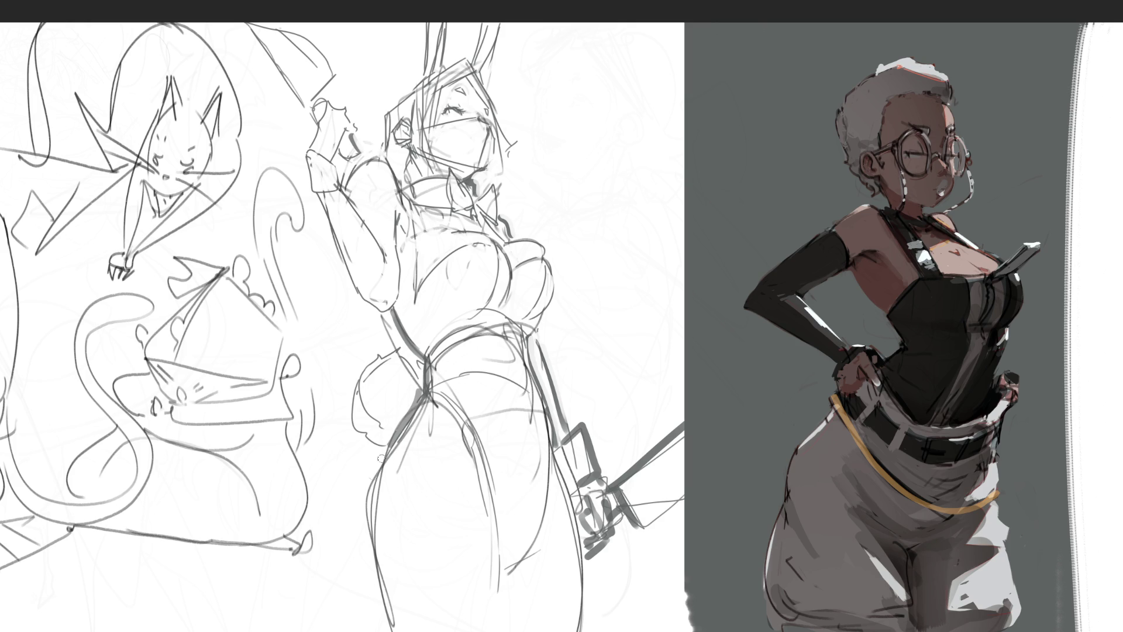
left_click_drag(426, 402, 374, 509)
key("ctrl+z")
mouse_move(427, 407)
left_mouse_down()
mouse_move(364, 520)
mouse_move(403, 623)
left_mouse_up()
left_click_drag(380, 573, 395, 629)
key("ctrl+z")
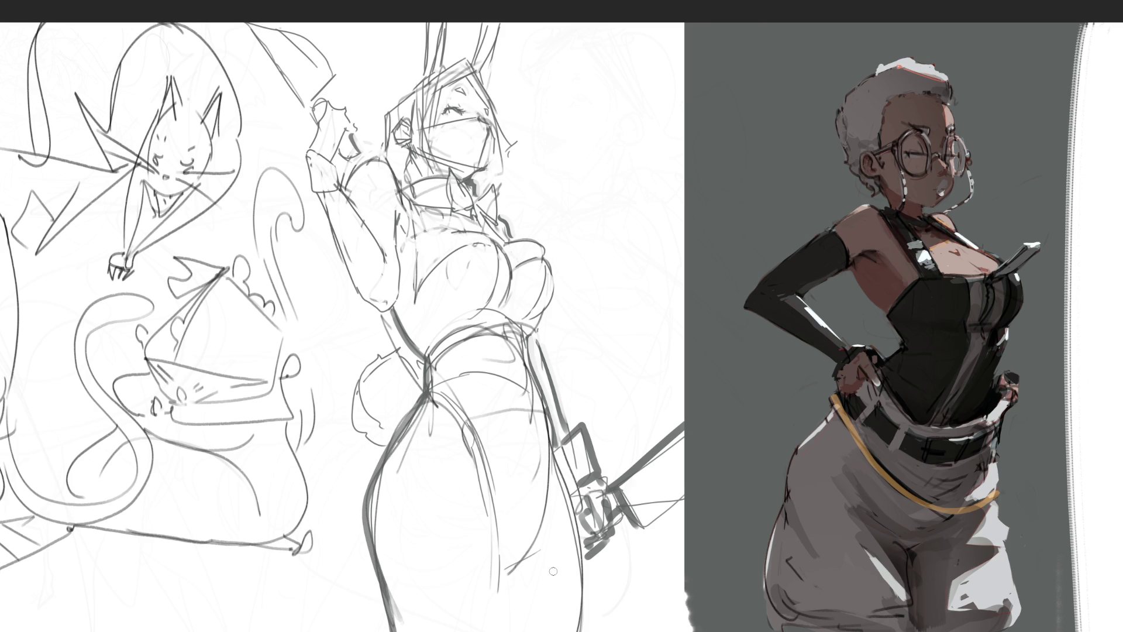
- Try darkening the right leg, undo it, and darken the chest's right edge
left_click_drag(585, 557, 579, 629)
key("ctrl+z")
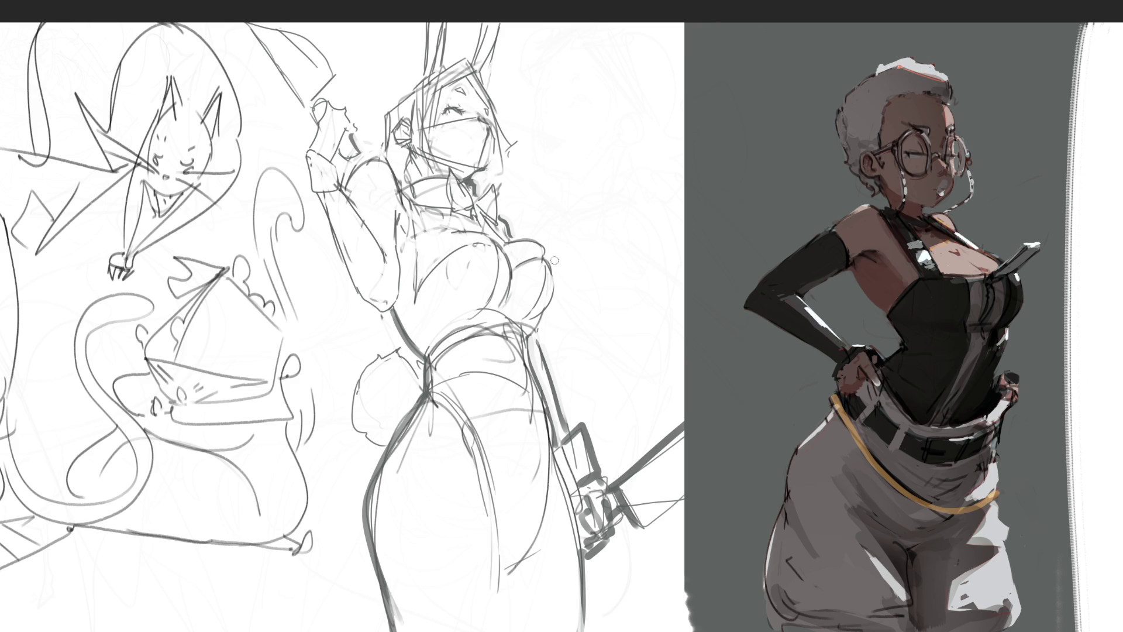
left_click_drag(553, 257, 545, 316)
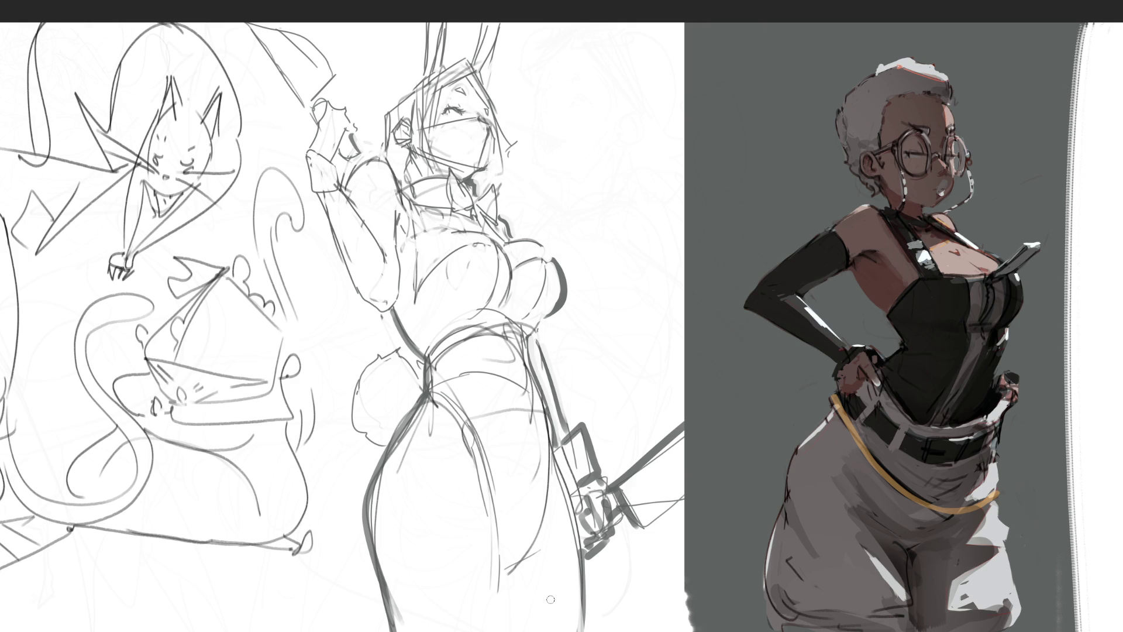
- Redraw a thin jaw line and add strokes to the face, neck and head outline
left_click_drag(493, 98, 533, 142)
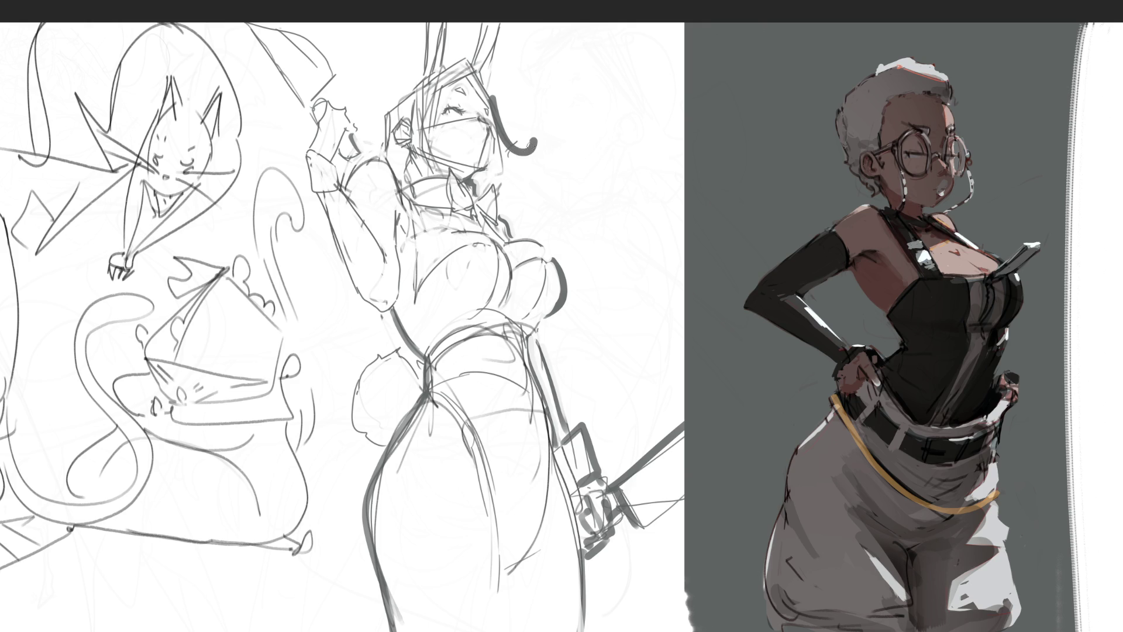
key("ctrl+z")
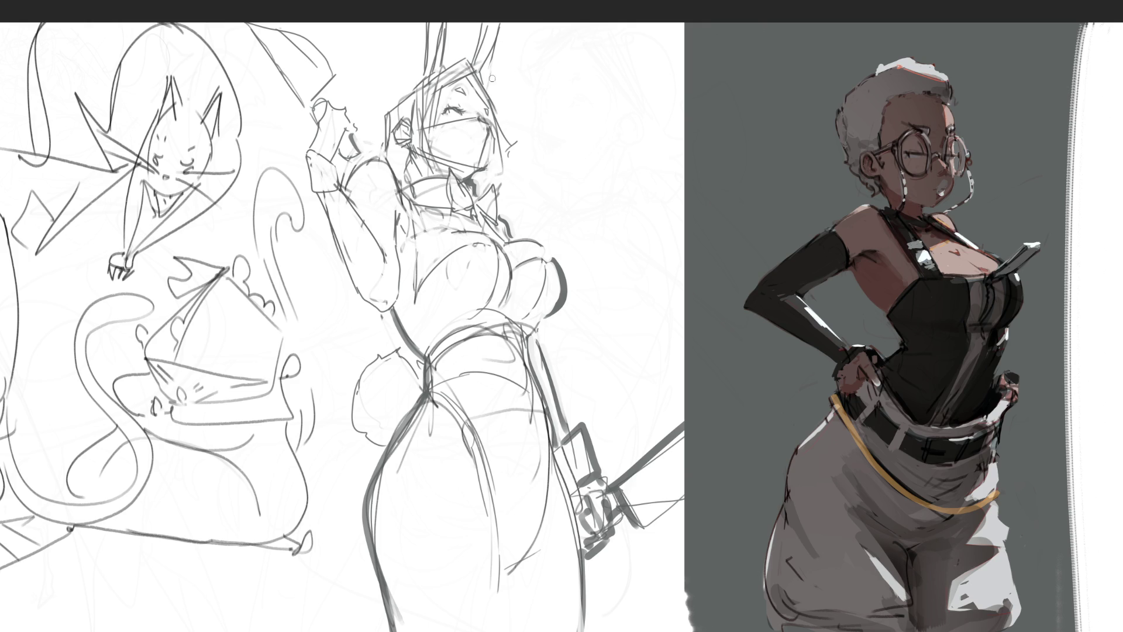
mouse_move(491, 100)
left_mouse_down()
mouse_move(511, 142)
mouse_move(534, 146)
mouse_move(510, 154)
mouse_move(520, 182)
left_mouse_up()
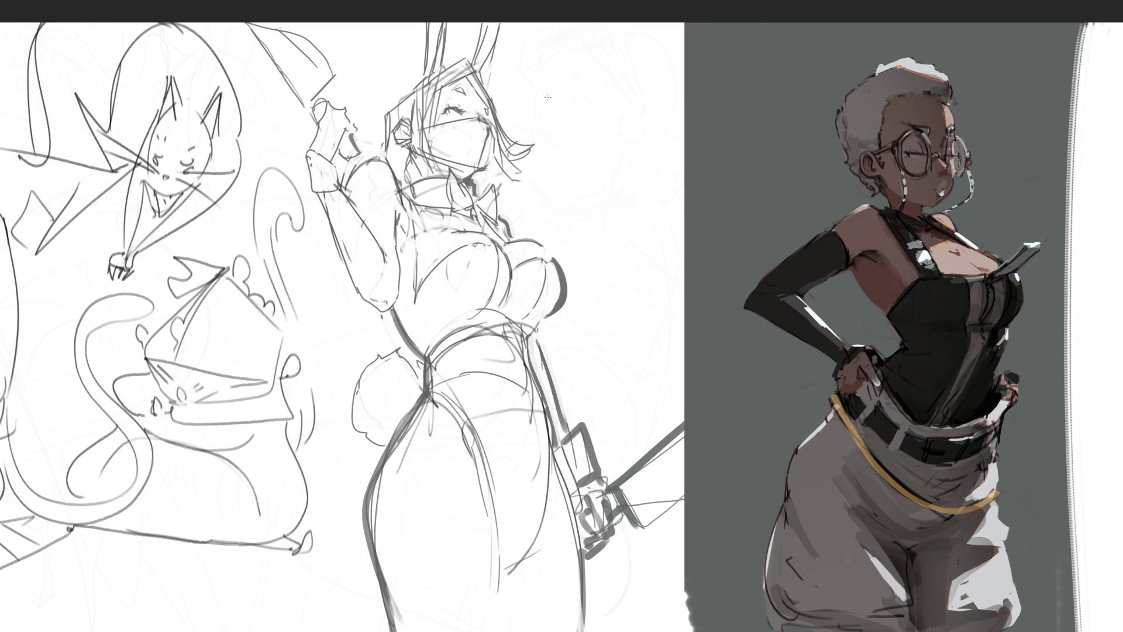
left_click_drag(433, 83, 447, 160)
mouse_move(438, 159)
left_mouse_down()
mouse_move(451, 176)
mouse_move(405, 182)
left_mouse_up()
left_click_drag(380, 117, 386, 156)
left_click_drag(382, 114, 423, 80)
- Remove a stray elbow stroke, darken the jaw and cheek, mark the nose, and fit the page
mouse_move(350, 300)
left_mouse_down()
mouse_move(329, 320)
mouse_move(379, 321)
mouse_move(331, 316)
mouse_move(305, 334)
mouse_move(364, 321)
left_mouse_up()
key("ctrl+z")
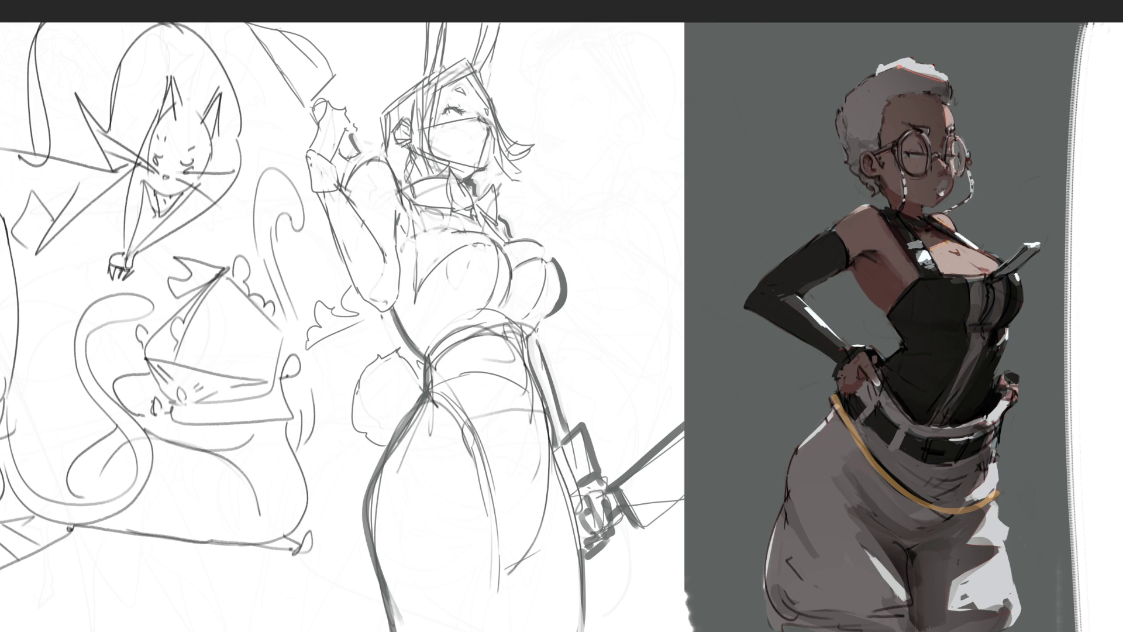
left_click_drag(496, 134, 482, 168)
left_click_drag(495, 119, 489, 131)
key("ctrl+0")
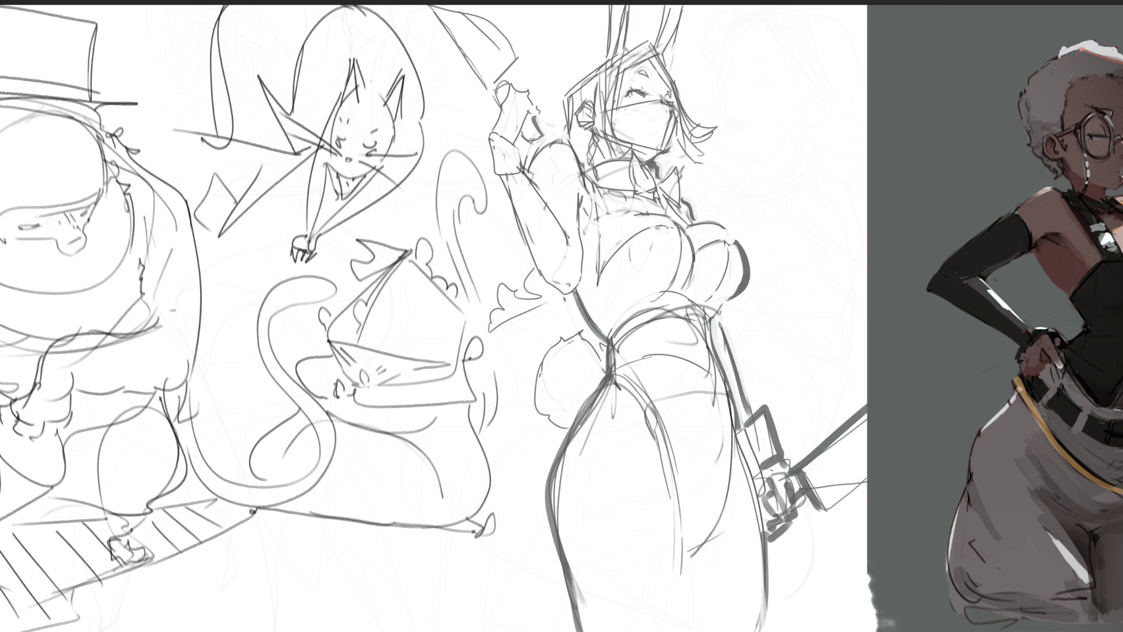
- Hide the earlier sketches and sketch the oval thigh mass with long contour strokes
key("Delete")
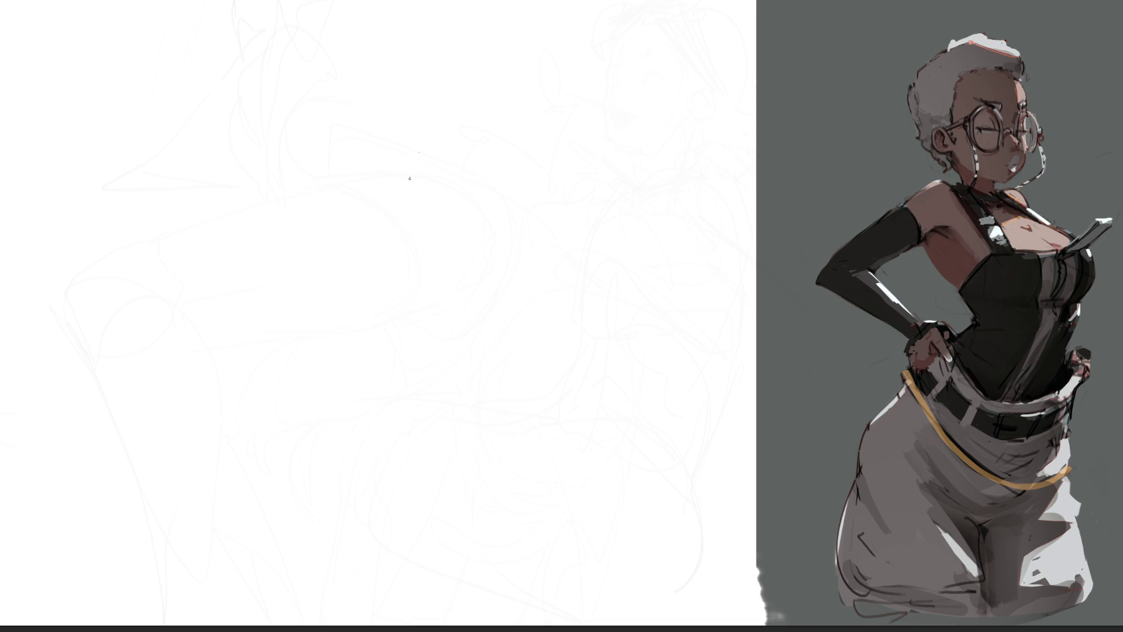
mouse_move(410, 186)
left_mouse_down()
mouse_move(388, 234)
mouse_move(407, 258)
left_mouse_up()
left_click_drag(477, 218, 496, 140)
left_click_drag(389, 234, 491, 133)
mouse_move(446, 176)
left_mouse_down()
mouse_move(469, 158)
mouse_move(443, 215)
left_mouse_up()
mouse_move(495, 156)
left_mouse_down()
mouse_move(481, 218)
mouse_move(489, 213)
mouse_move(429, 299)
left_mouse_up()
mouse_move(457, 129)
left_mouse_down()
mouse_move(351, 225)
mouse_move(366, 282)
left_mouse_up()
mouse_move(415, 154)
left_mouse_down()
mouse_move(382, 201)
mouse_move(366, 204)
left_mouse_up()
left_click_drag(445, 128, 322, 254)
left_click_drag(354, 208, 341, 224)
left_click_drag(342, 223, 310, 313)
mouse_move(310, 255)
left_mouse_down()
mouse_move(451, 120)
mouse_move(434, 159)
mouse_move(404, 150)
left_mouse_up()
- Replace the upper-left strokes with shorter ones and shape the thigh's lower-left and right contours
key("ctrl+z")
key("ctrl+z")
key("ctrl+z")
key("ctrl+z")
left_click_drag(360, 183, 342, 210)
left_click_drag(427, 131, 360, 183)
left_click_drag(396, 143, 294, 252)
mouse_move(355, 201)
left_mouse_down()
mouse_move(295, 311)
mouse_move(392, 361)
left_mouse_up()
mouse_move(506, 162)
left_mouse_down()
mouse_move(449, 283)
mouse_move(400, 305)
mouse_move(433, 303)
mouse_move(463, 264)
mouse_move(450, 293)
mouse_move(462, 379)
left_mouse_up()
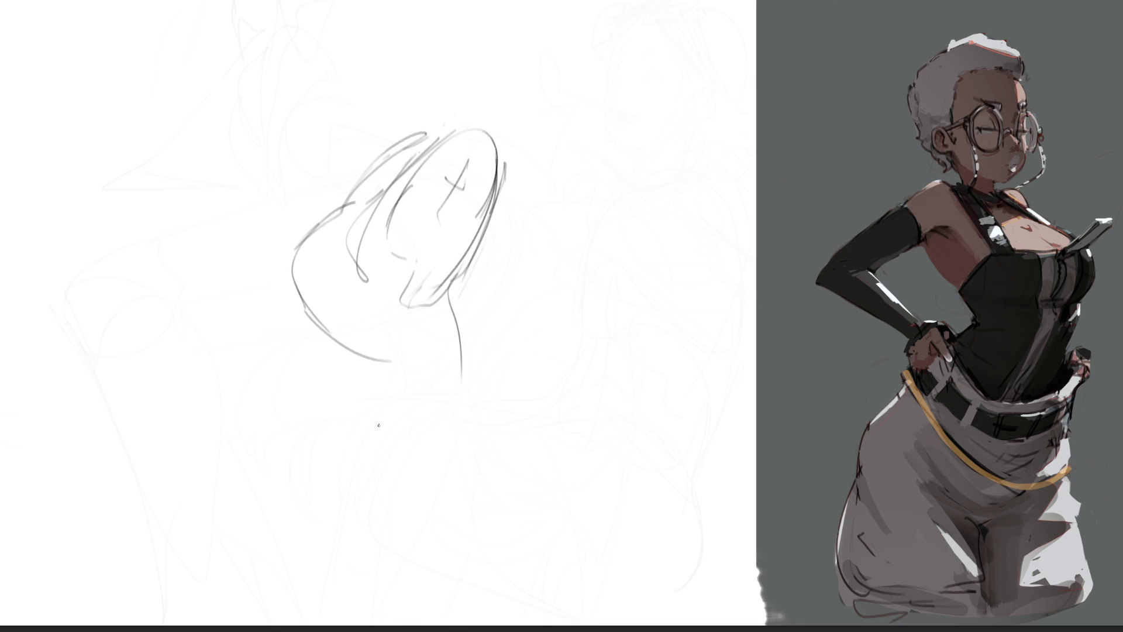
mouse_move(299, 302)
left_mouse_down()
mouse_move(451, 407)
mouse_move(440, 429)
left_mouse_up()
left_click_drag(459, 383, 457, 400)
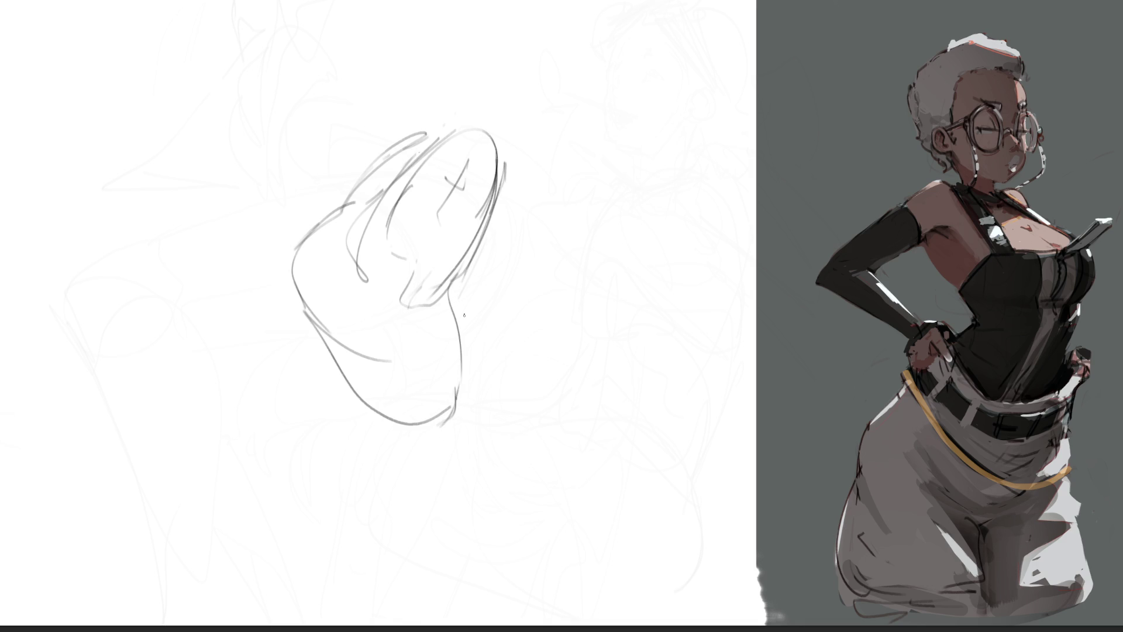
left_click_drag(502, 169, 475, 272)
left_click_drag(498, 193, 477, 380)
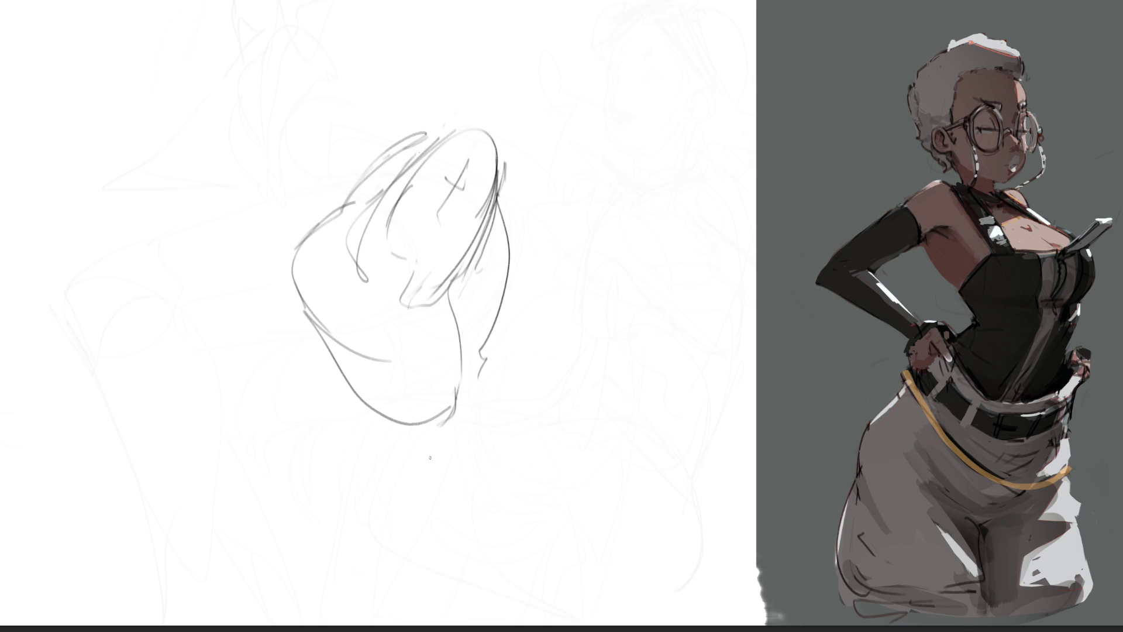
- Sketch the knee, calf and shin down to the ankle, then shift the leg study left
mouse_move(354, 393)
left_mouse_down()
mouse_move(448, 424)
mouse_move(440, 468)
mouse_move(407, 476)
left_mouse_up()
mouse_move(381, 444)
left_mouse_down()
mouse_move(415, 481)
mouse_move(414, 613)
mouse_move(426, 620)
left_mouse_up()
left_click_drag(444, 457, 417, 606)
left_click_drag(478, 374, 473, 401)
left_click_drag(463, 414, 462, 443)
left_click_drag(477, 389, 463, 534)
left_click_drag(441, 472, 459, 588)
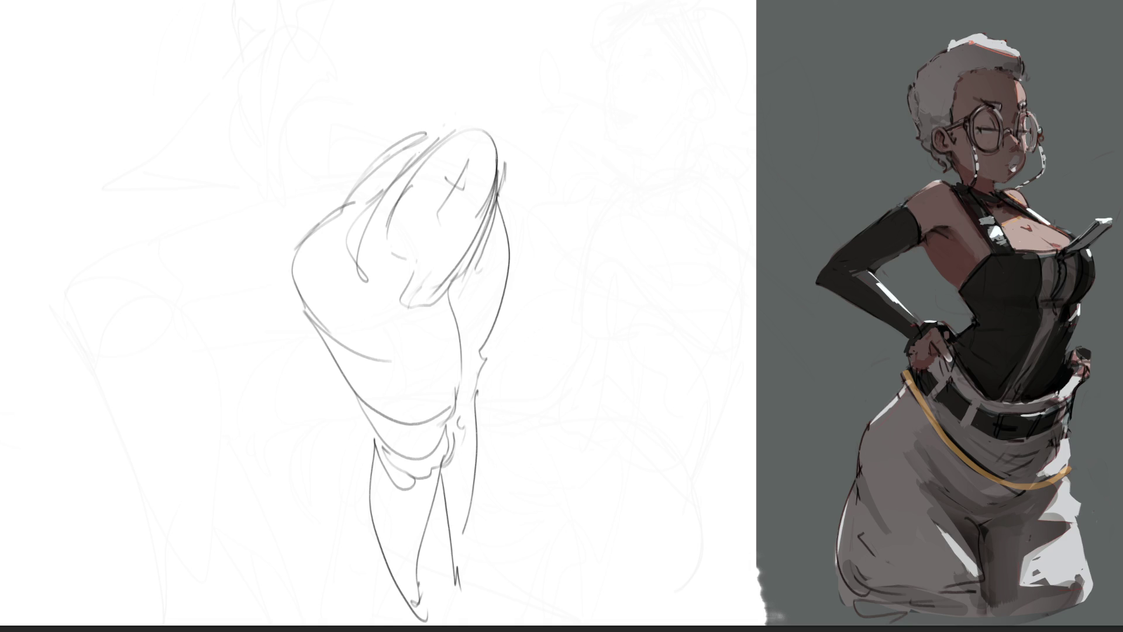
mouse_move(491, 353)
left_mouse_down()
mouse_move(336, 326)
mouse_move(295, 336)
left_mouse_up()
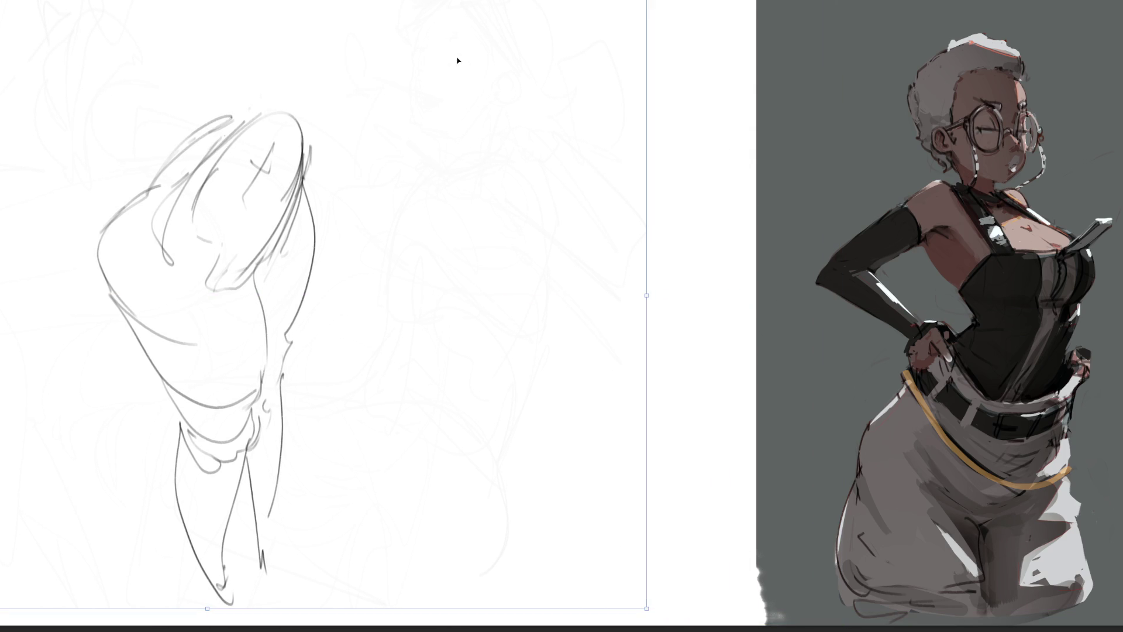
- Commit the moved leg study, then sketch the second study's top arc, sides and neck lines
key("Return")
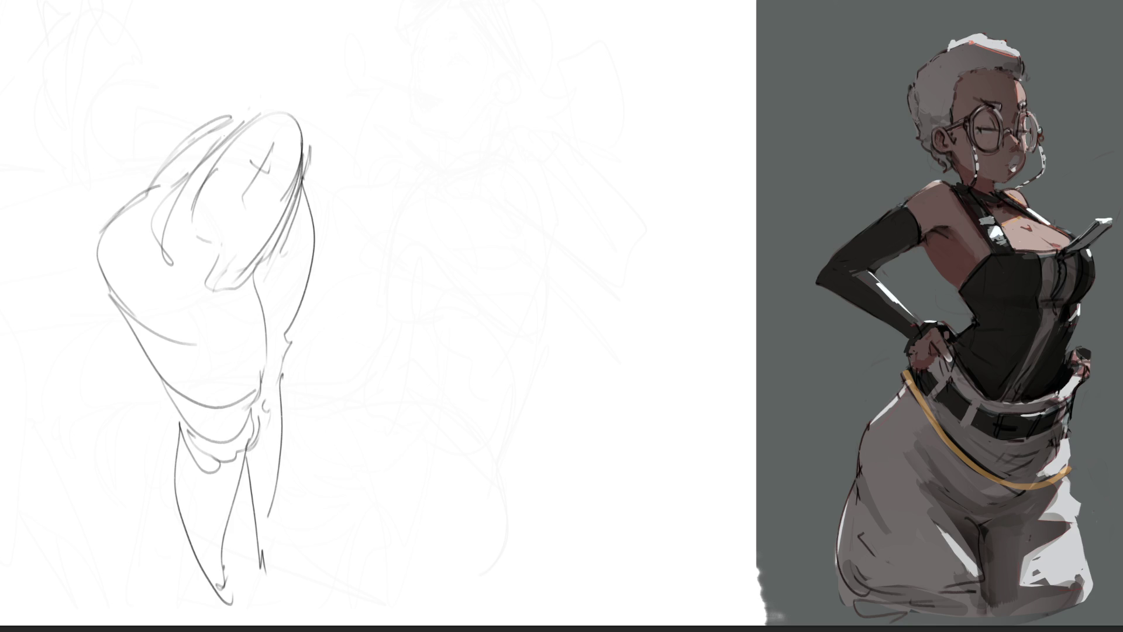
mouse_move(475, 68)
left_mouse_down()
mouse_move(462, 146)
mouse_move(515, 40)
mouse_move(553, 31)
mouse_move(574, 110)
left_mouse_up()
mouse_move(566, 29)
left_mouse_down()
mouse_move(591, 64)
mouse_move(583, 116)
left_mouse_up()
left_click_drag(608, 58, 590, 143)
left_click_drag(579, 71, 591, 142)
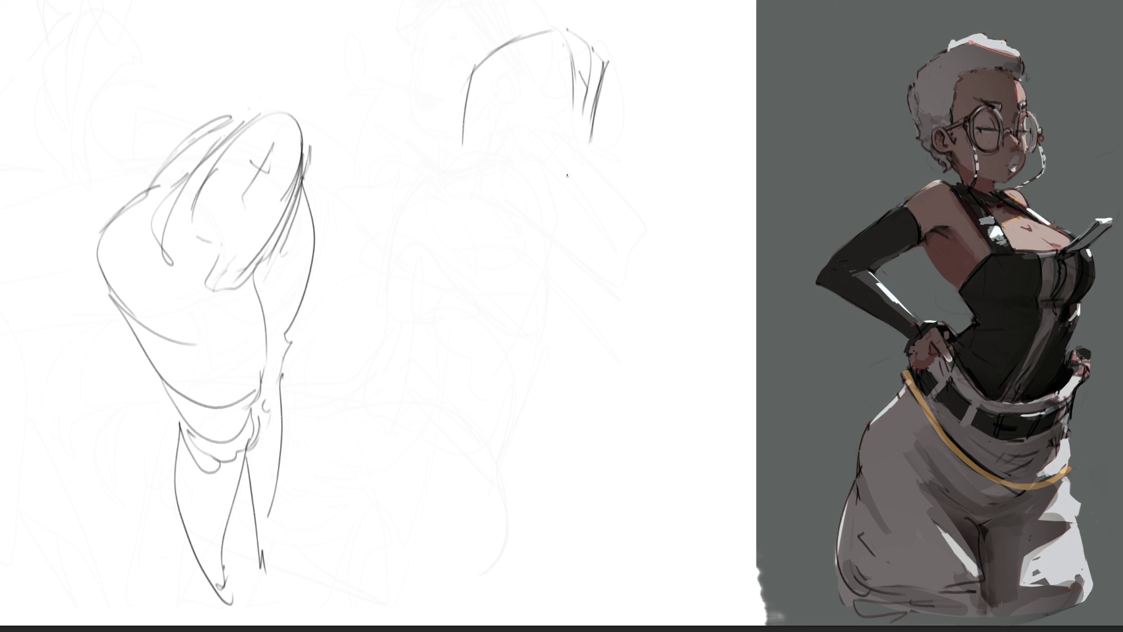
mouse_move(468, 104)
left_mouse_down()
mouse_move(559, 46)
mouse_move(579, 97)
mouse_move(462, 225)
mouse_move(566, 130)
mouse_move(573, 151)
left_mouse_up()
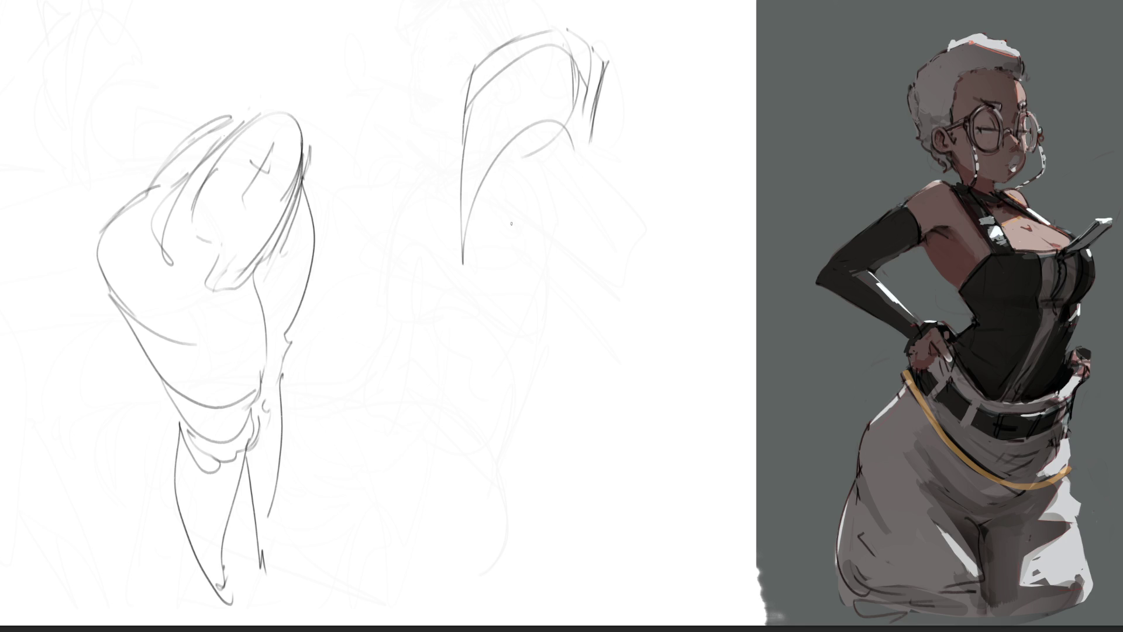
mouse_move(468, 146)
left_mouse_down()
mouse_move(459, 214)
mouse_move(497, 323)
left_mouse_up()
left_click_drag(449, 199, 588, 156)
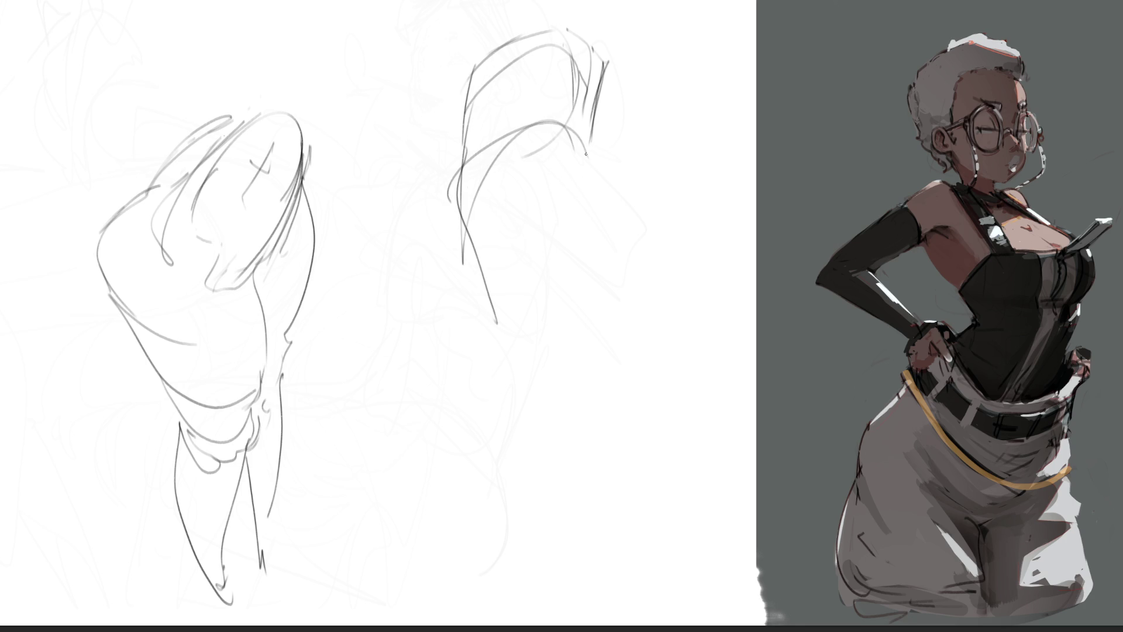
mouse_move(605, 65)
left_mouse_down()
mouse_move(594, 140)
mouse_move(669, 297)
left_mouse_up()
- Darken the torso's left contour and sketch its lower right arcs and bottom edge
mouse_move(462, 219)
left_mouse_down()
mouse_move(448, 547)
mouse_move(466, 559)
left_mouse_up()
mouse_move(444, 430)
left_mouse_down()
mouse_move(527, 289)
mouse_move(622, 384)
left_mouse_up()
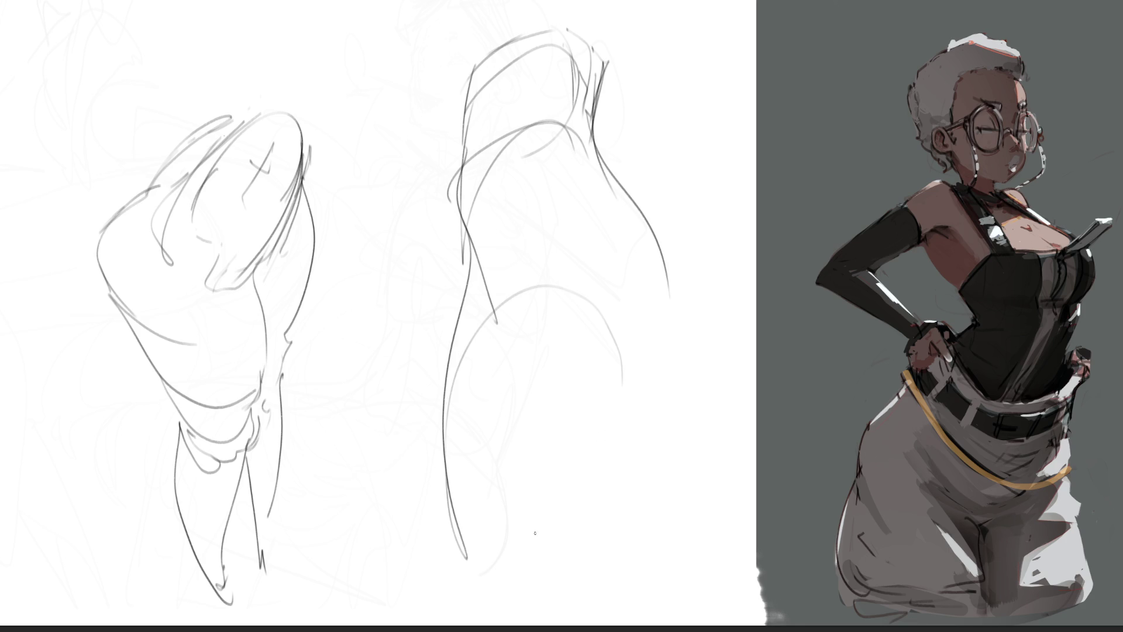
left_click_drag(476, 592, 643, 472)
left_click_drag(579, 409, 644, 327)
left_click_drag(676, 271, 603, 413)
mouse_move(651, 324)
left_mouse_down()
mouse_move(620, 546)
mouse_move(538, 566)
mouse_move(619, 436)
left_mouse_up()
mouse_move(639, 345)
left_mouse_down()
mouse_move(636, 374)
mouse_move(533, 576)
mouse_move(586, 446)
left_mouse_up()
mouse_move(606, 148)
left_mouse_down()
mouse_move(645, 201)
mouse_move(647, 562)
mouse_move(578, 480)
left_mouse_up()
left_click_drag(608, 392, 576, 481)
- Refine the torso's left contour, add shoulder and back lines, and hatch the neck
mouse_move(472, 221)
left_mouse_down()
mouse_move(510, 331)
mouse_move(509, 594)
mouse_move(582, 336)
mouse_move(479, 208)
mouse_move(582, 139)
mouse_move(624, 202)
left_mouse_up()
mouse_move(566, 178)
left_mouse_down()
mouse_move(635, 210)
mouse_move(562, 301)
left_mouse_up()
left_click_drag(634, 199, 623, 221)
left_click_drag(603, 45, 590, 146)
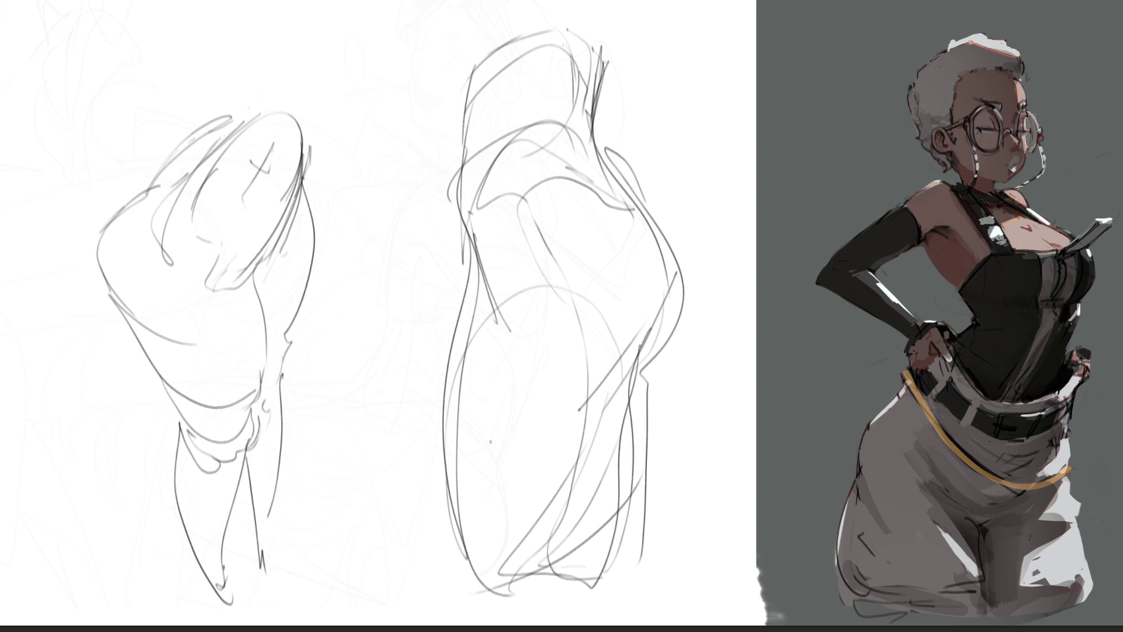
- Free-transform the sketch layer to shrink both studies to about half size
key("ctrl+t")
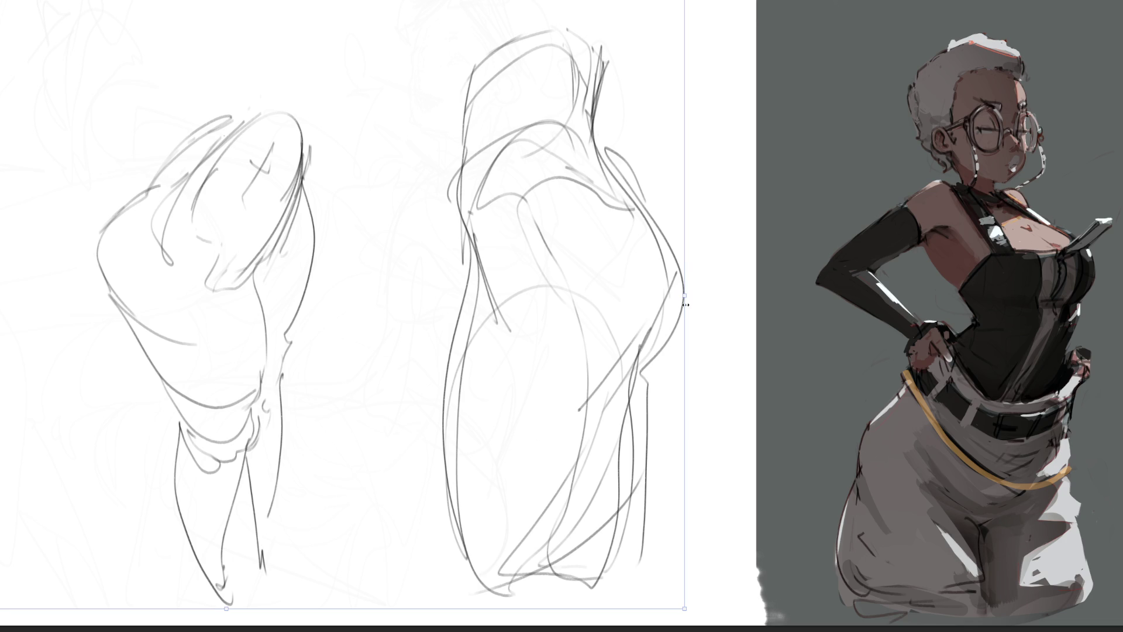
mouse_move(671, 296)
left_mouse_down()
mouse_move(401, 310)
mouse_move(383, 293)
left_mouse_up()
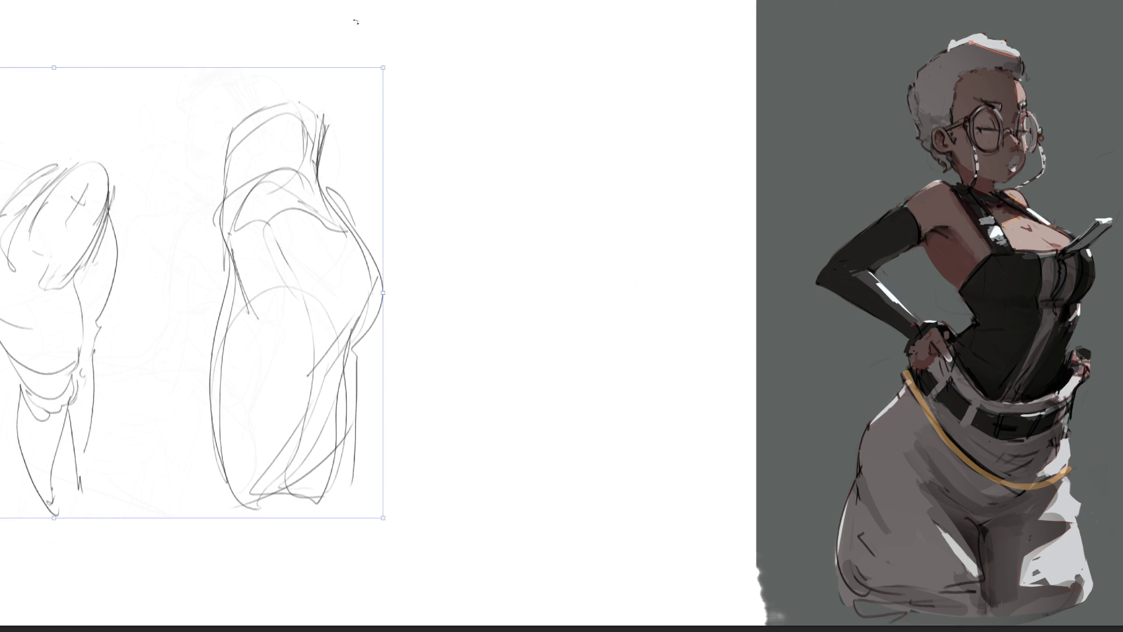
key("Return")
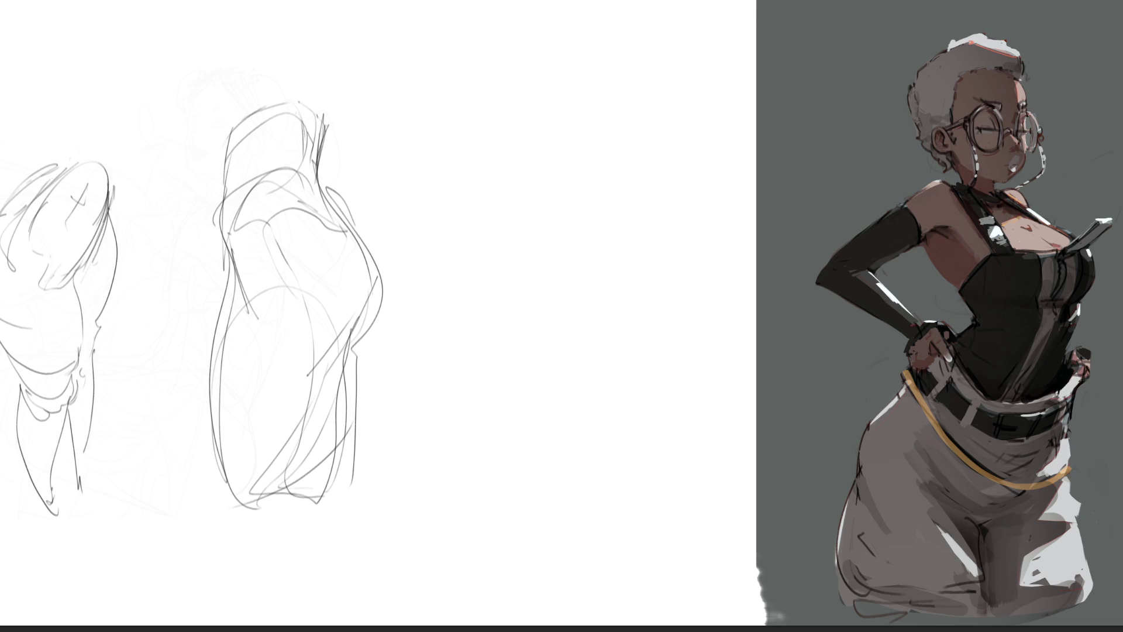
- Sketch the third torso's arched top outline with inner and side strokes
left_click_drag(483, 52, 450, 97)
mouse_move(480, 50)
left_mouse_down()
mouse_move(547, 6)
mouse_move(560, 32)
mouse_move(466, 102)
mouse_move(494, 51)
mouse_move(544, 93)
mouse_move(490, 153)
mouse_move(523, 131)
mouse_move(549, 7)
mouse_move(582, 76)
mouse_move(580, 182)
left_mouse_up()
left_click_drag(485, 138, 552, 220)
mouse_move(559, 4)
left_mouse_down()
mouse_move(633, 43)
mouse_move(619, 39)
mouse_move(586, 83)
left_mouse_up()
mouse_move(588, 81)
left_mouse_down()
mouse_move(627, 77)
mouse_move(619, 37)
mouse_move(709, 134)
left_mouse_up()
- Extend the left contour downward and add the chest curve, oval and direction marks
left_click_drag(451, 95, 463, 272)
mouse_move(450, 207)
left_mouse_down()
mouse_move(504, 312)
mouse_move(534, 325)
left_mouse_up()
mouse_move(494, 319)
left_mouse_down()
mouse_move(515, 236)
mouse_move(621, 321)
mouse_move(660, 253)
left_mouse_up()
mouse_move(658, 258)
left_mouse_down()
mouse_move(601, 211)
mouse_move(742, 193)
mouse_move(664, 265)
left_mouse_up()
mouse_move(711, 208)
left_mouse_down()
mouse_move(688, 169)
mouse_move(676, 221)
left_mouse_up()
left_click_drag(518, 276, 547, 299)
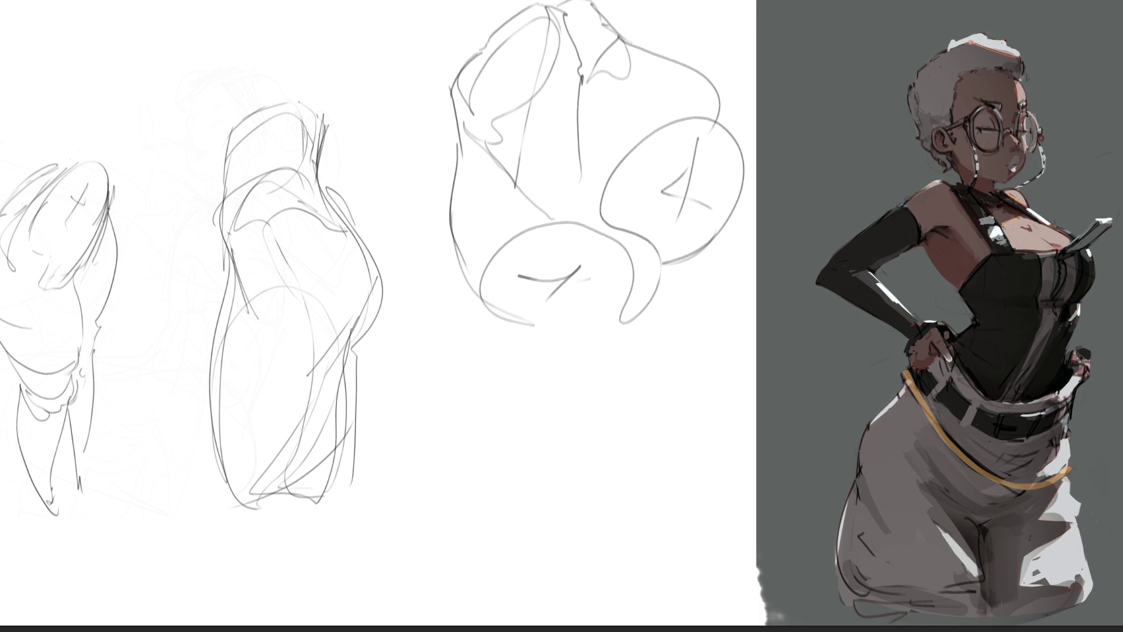
- Begin the foot study below the torso with a heel loop and darker ankle side
left_click_drag(461, 391, 469, 436)
mouse_move(460, 402)
left_mouse_down()
mouse_move(483, 372)
mouse_move(507, 367)
left_mouse_up()
mouse_move(509, 369)
left_mouse_down()
mouse_move(525, 406)
mouse_move(467, 416)
mouse_move(481, 460)
left_mouse_up()
mouse_move(460, 405)
left_mouse_down()
mouse_move(469, 458)
mouse_move(476, 411)
mouse_move(501, 455)
left_mouse_up()
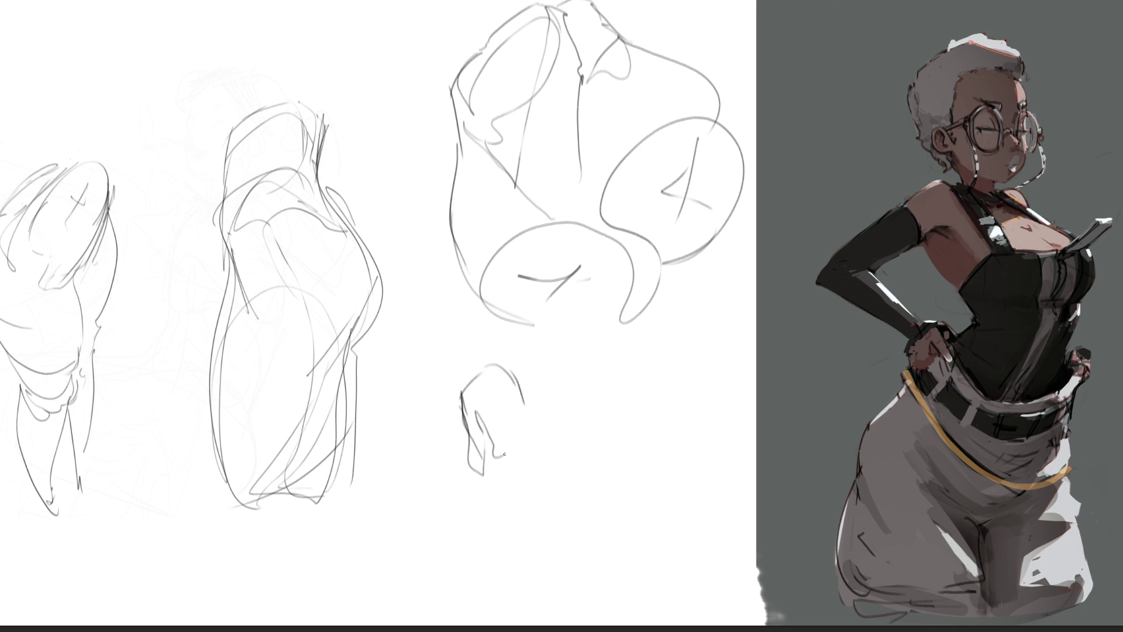
mouse_move(511, 374)
left_mouse_down()
mouse_move(540, 436)
mouse_move(553, 433)
mouse_move(518, 487)
mouse_move(555, 432)
mouse_move(644, 485)
mouse_move(653, 504)
left_mouse_up()
- Draw the foot's sole, toe box and cylinder-shaped toes, then darken heel and sole
mouse_move(613, 449)
left_mouse_down()
mouse_move(702, 456)
mouse_move(663, 511)
mouse_move(608, 520)
left_mouse_up()
mouse_move(490, 469)
left_mouse_down()
mouse_move(482, 484)
mouse_move(537, 541)
mouse_move(501, 530)
mouse_move(503, 560)
mouse_move(571, 538)
mouse_move(530, 523)
mouse_move(621, 525)
mouse_move(670, 506)
left_mouse_up()
mouse_move(574, 508)
left_mouse_down()
mouse_move(673, 512)
mouse_move(714, 478)
mouse_move(707, 468)
left_mouse_up()
mouse_move(627, 485)
left_mouse_down()
mouse_move(684, 471)
mouse_move(709, 501)
mouse_move(674, 509)
mouse_move(731, 454)
mouse_move(740, 486)
left_mouse_up()
mouse_move(726, 460)
left_mouse_down()
mouse_move(753, 454)
mouse_move(755, 479)
left_mouse_up()
left_click_drag(740, 483, 650, 511)
mouse_move(483, 469)
left_mouse_down()
mouse_move(499, 543)
mouse_move(554, 544)
mouse_move(612, 524)
left_mouse_up()
left_click_drag(548, 549, 693, 506)
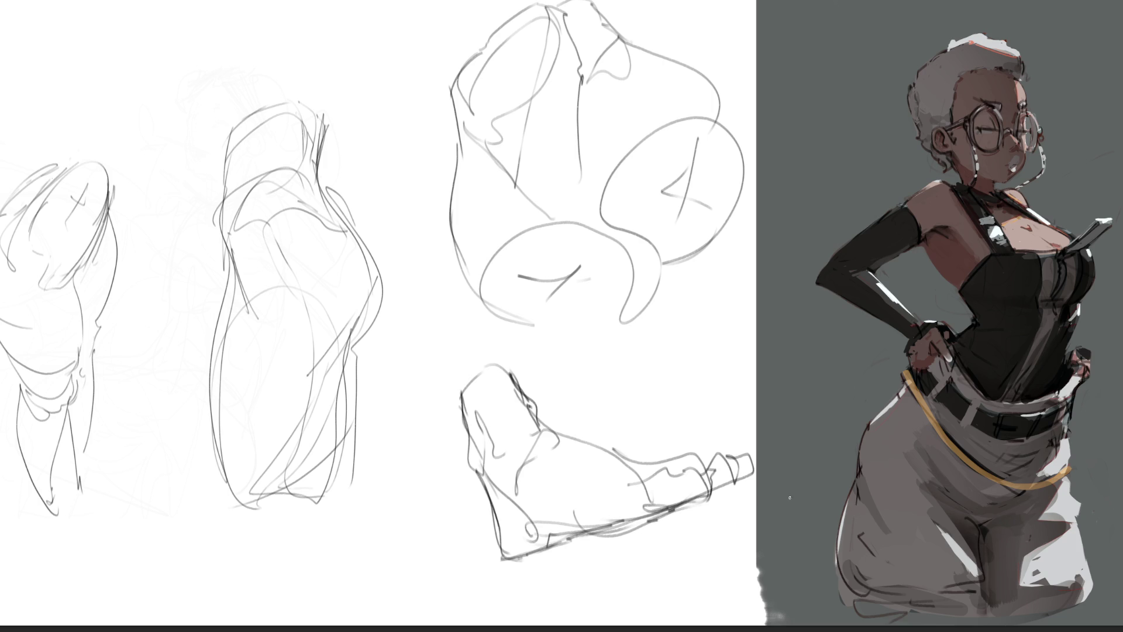
- Add the back of the ankle and the shin lines above the foot
left_click_drag(427, 306, 462, 420)
left_click_drag(408, 231, 461, 396)
left_click_drag(450, 268, 516, 405)
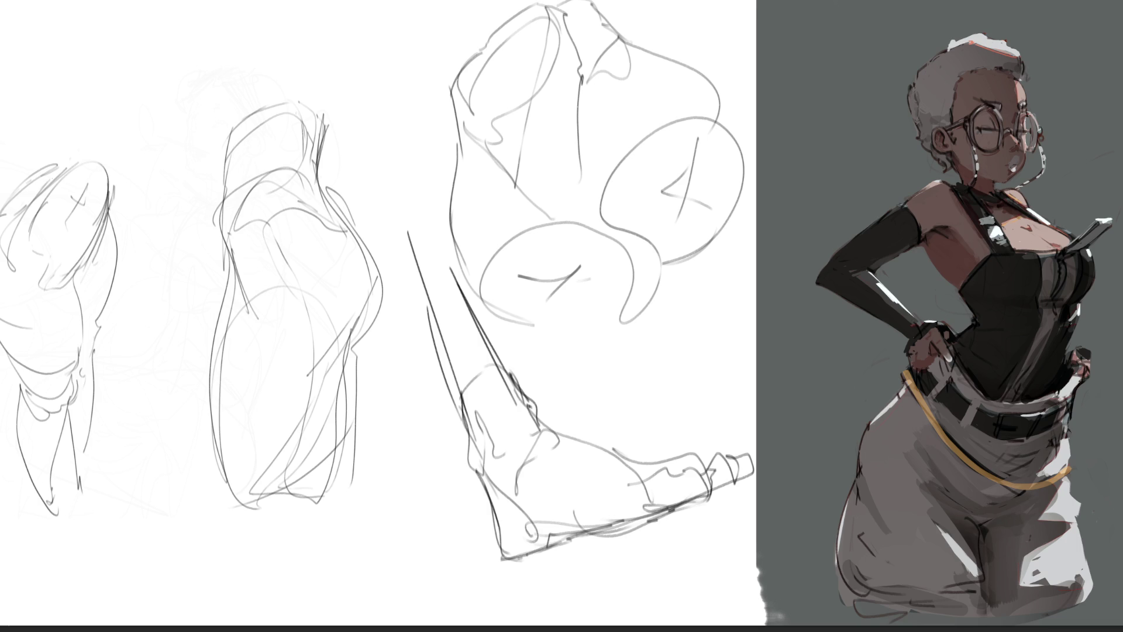
- Sketch a small boxy form with a crossbar, rounded loop and direction arrow
mouse_move(592, 329)
left_mouse_down()
mouse_move(573, 357)
mouse_move(622, 353)
mouse_move(597, 372)
mouse_move(621, 354)
mouse_move(611, 372)
mouse_move(667, 411)
left_mouse_up()
left_click_drag(594, 370, 622, 394)
left_click_drag(620, 392, 627, 412)
mouse_move(593, 375)
left_mouse_down()
mouse_move(608, 419)
mouse_move(638, 427)
left_mouse_up()
mouse_move(625, 395)
left_mouse_down()
mouse_move(637, 422)
mouse_move(670, 440)
left_mouse_up()
left_click_drag(654, 372, 674, 472)
mouse_move(629, 440)
left_mouse_down()
mouse_move(693, 468)
mouse_move(686, 485)
left_mouse_up()
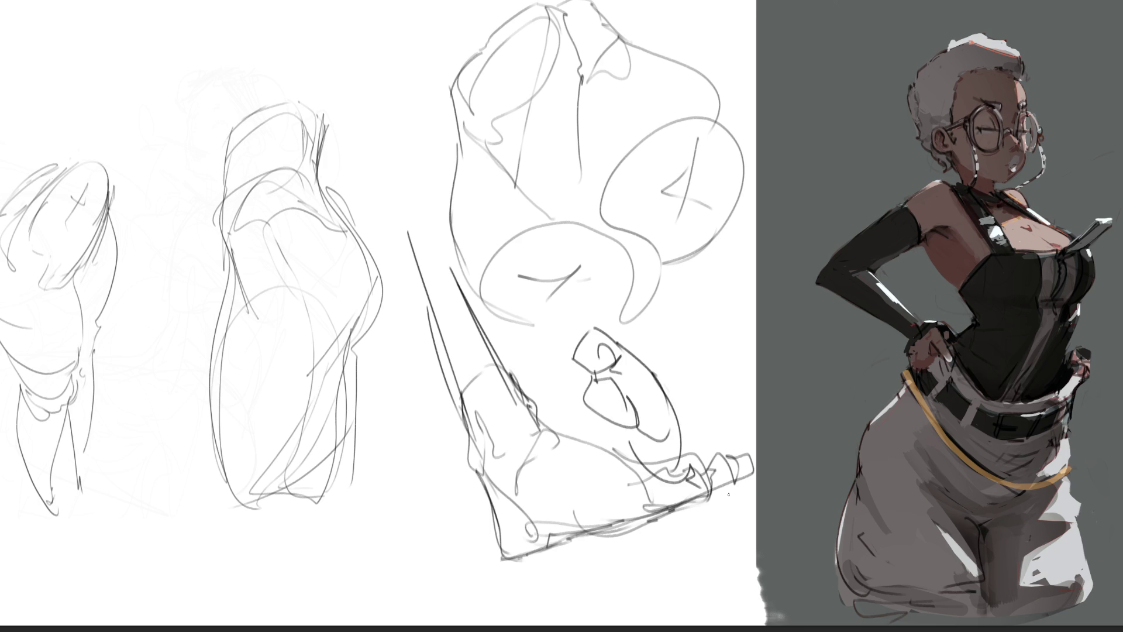
- Draw a cross-marked circle inside a larger ellipse, stretched into an elongated form
left_click_drag(385, 477, 424, 502)
mouse_move(398, 484)
left_mouse_down()
mouse_move(407, 473)
mouse_move(406, 496)
left_mouse_up()
left_click_drag(386, 450, 403, 529)
left_click_drag(410, 465, 427, 526)
left_click_drag(377, 491, 390, 512)
mouse_move(421, 472)
left_mouse_down()
mouse_move(431, 517)
mouse_move(393, 562)
left_mouse_up()
left_click_drag(416, 526, 443, 590)
left_click_drag(382, 509, 418, 625)
mouse_move(442, 564)
left_mouse_down()
mouse_move(457, 623)
mouse_move(437, 625)
mouse_move(466, 625)
left_mouse_up()
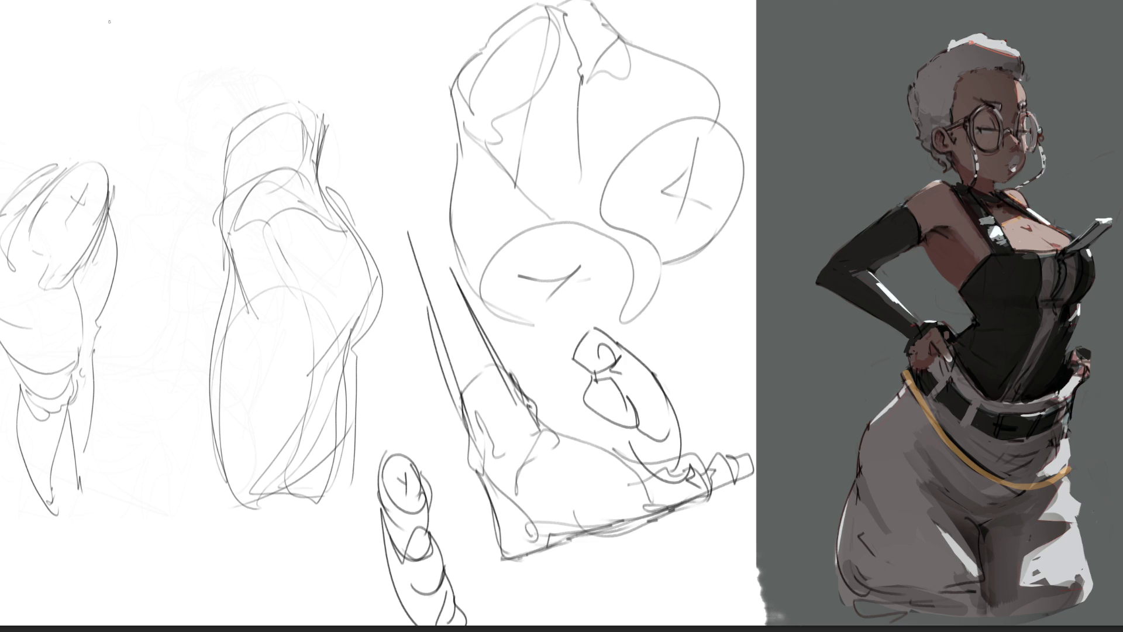
mouse_move(47, 79)
left_mouse_down()
mouse_move(63, 105)
mouse_move(71, 85)
mouse_move(82, 101)
mouse_move(159, 76)
left_mouse_up()
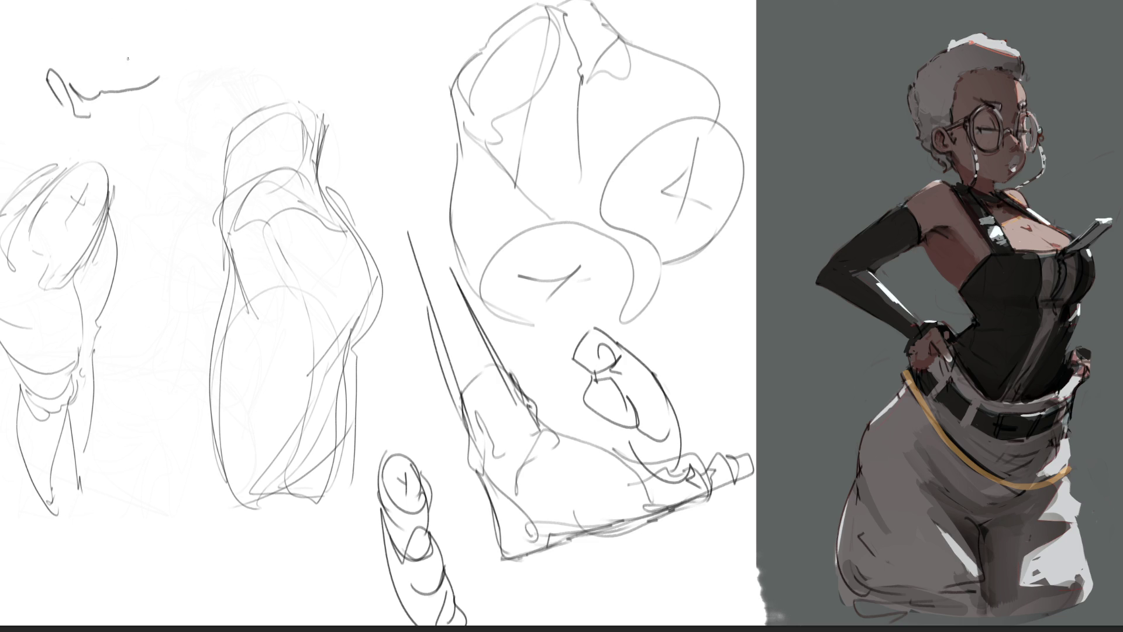
- Sketch a shoulder form at top left with neck curves and contour lines
left_click_drag(46, 68, 111, 1)
mouse_move(70, 114)
left_mouse_down()
mouse_move(107, 116)
mouse_move(191, 71)
mouse_move(196, 44)
left_mouse_up()
left_click_drag(226, 7, 191, 79)
mouse_move(196, 92)
left_mouse_down()
mouse_move(196, 113)
mouse_move(234, 147)
mouse_move(310, 127)
mouse_move(318, 66)
mouse_move(384, 10)
mouse_move(371, 41)
left_mouse_up()
mouse_move(293, 102)
left_mouse_down()
mouse_move(393, 18)
mouse_move(400, 49)
left_mouse_up()
mouse_move(260, 151)
left_mouse_down()
mouse_move(393, 50)
mouse_move(409, 52)
mouse_move(403, 59)
left_mouse_up()
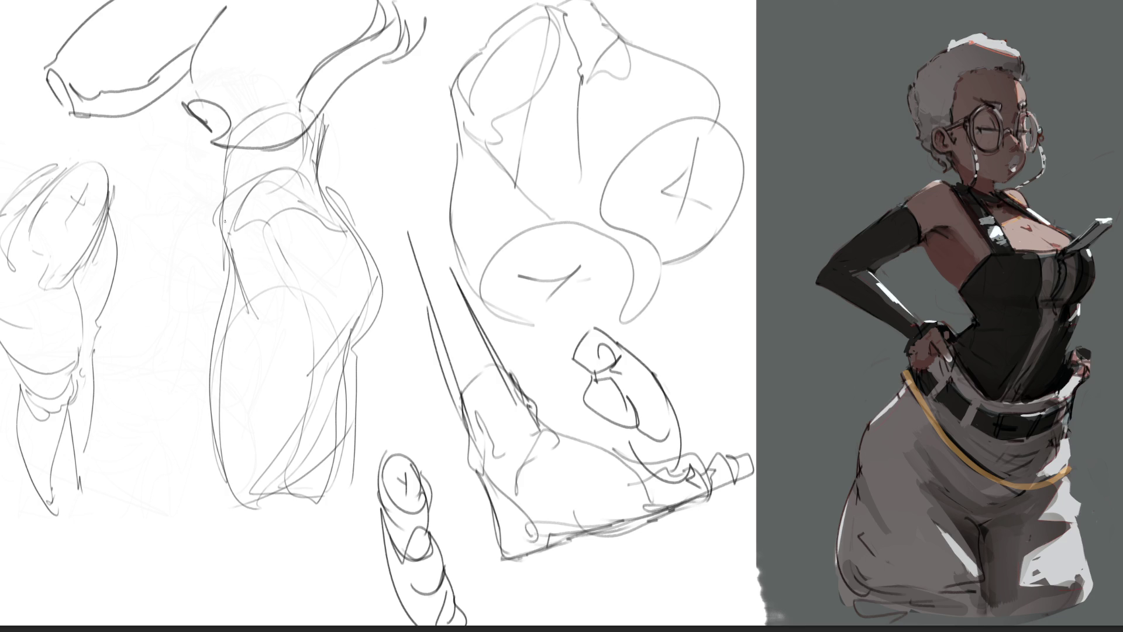
- Trace dark lines over the torso's left, inner and right contours
left_click_drag(221, 224, 232, 261)
left_click_drag(228, 209, 220, 225)
left_click_drag(227, 186, 223, 214)
mouse_move(223, 132)
left_mouse_down()
mouse_move(218, 437)
mouse_move(255, 533)
left_mouse_up()
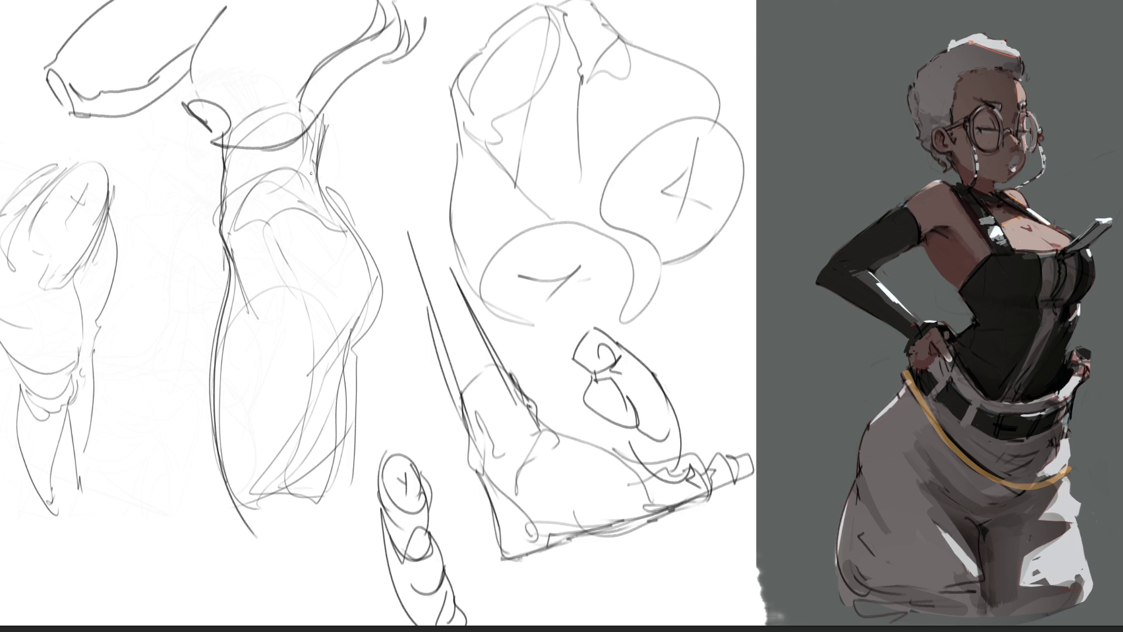
left_click_drag(230, 257, 243, 285)
left_click_drag(235, 186, 269, 147)
left_click_drag(270, 148, 296, 186)
mouse_move(308, 129)
left_mouse_down()
mouse_move(308, 191)
mouse_move(320, 169)
mouse_move(372, 268)
mouse_move(338, 366)
left_mouse_up()
mouse_move(358, 321)
left_mouse_down()
mouse_move(321, 376)
mouse_move(314, 501)
left_mouse_up()
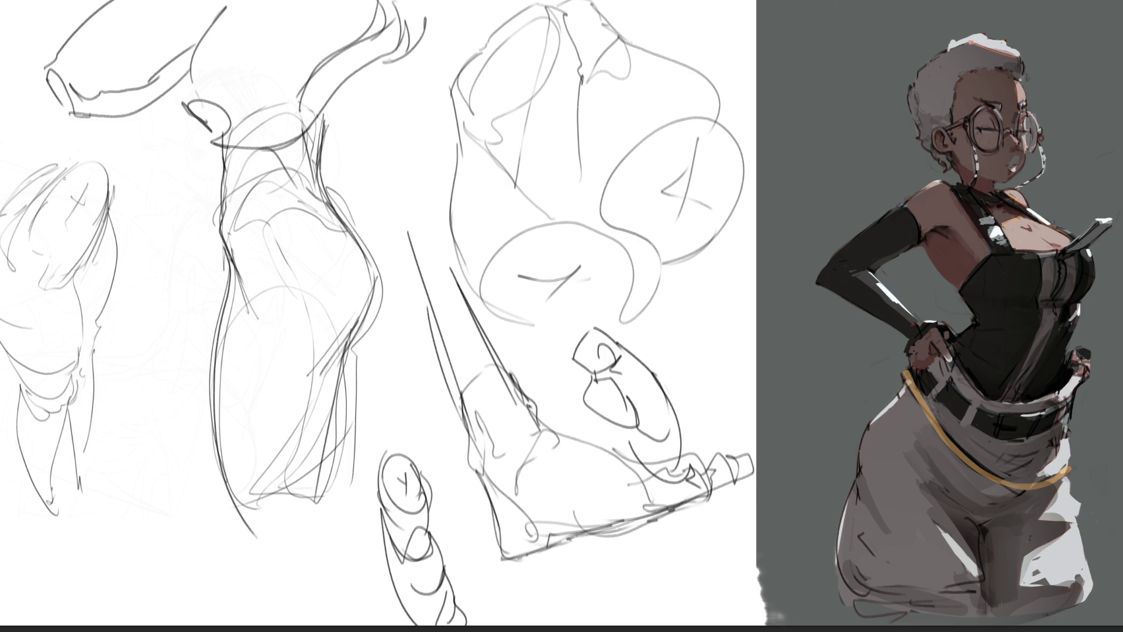
- Darken the left figure's shoulder and its left, right and lower contours
left_click_drag(70, 167, 107, 192)
mouse_move(82, 154)
left_mouse_down()
mouse_move(28, 214)
mouse_move(7, 203)
mouse_move(35, 174)
mouse_move(2, 208)
left_mouse_up()
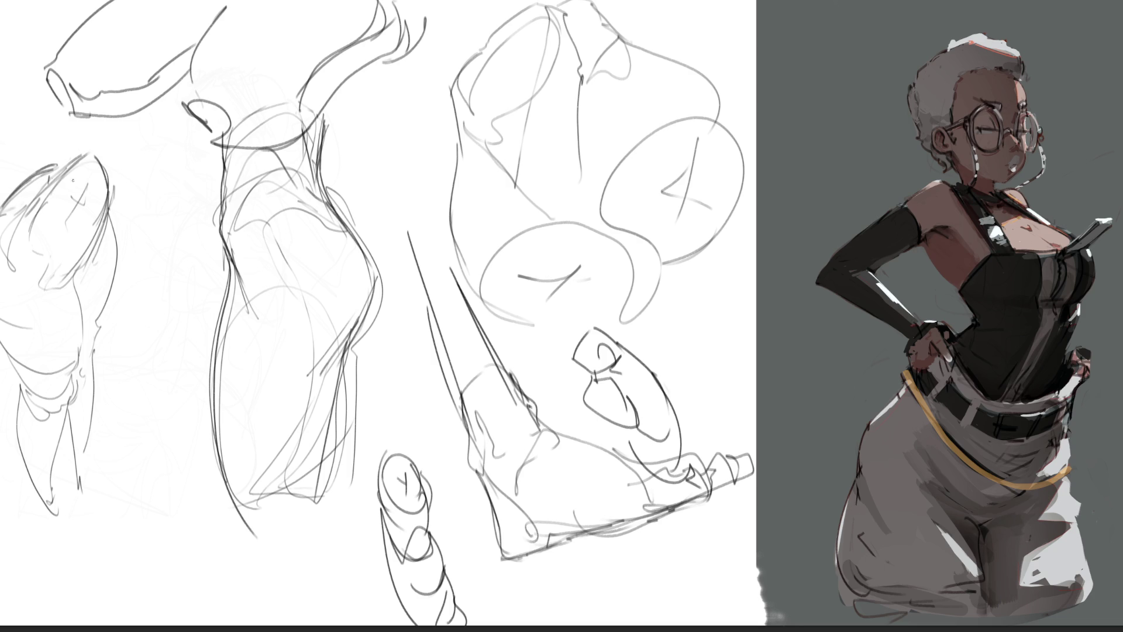
left_click_drag(105, 170, 109, 202)
mouse_move(51, 261)
left_mouse_down()
mouse_move(49, 283)
mouse_move(33, 296)
mouse_move(70, 276)
mouse_move(73, 291)
mouse_move(60, 284)
mouse_move(103, 217)
left_mouse_up()
left_click_drag(86, 258, 73, 291)
left_click_drag(111, 199, 109, 210)
mouse_move(60, 248)
left_mouse_down()
mouse_move(109, 199)
mouse_move(92, 226)
mouse_move(111, 221)
mouse_move(92, 384)
left_mouse_up()
mouse_move(72, 281)
left_mouse_down()
mouse_move(81, 351)
mouse_move(66, 407)
left_mouse_up()
left_click_drag(1, 334, 29, 408)
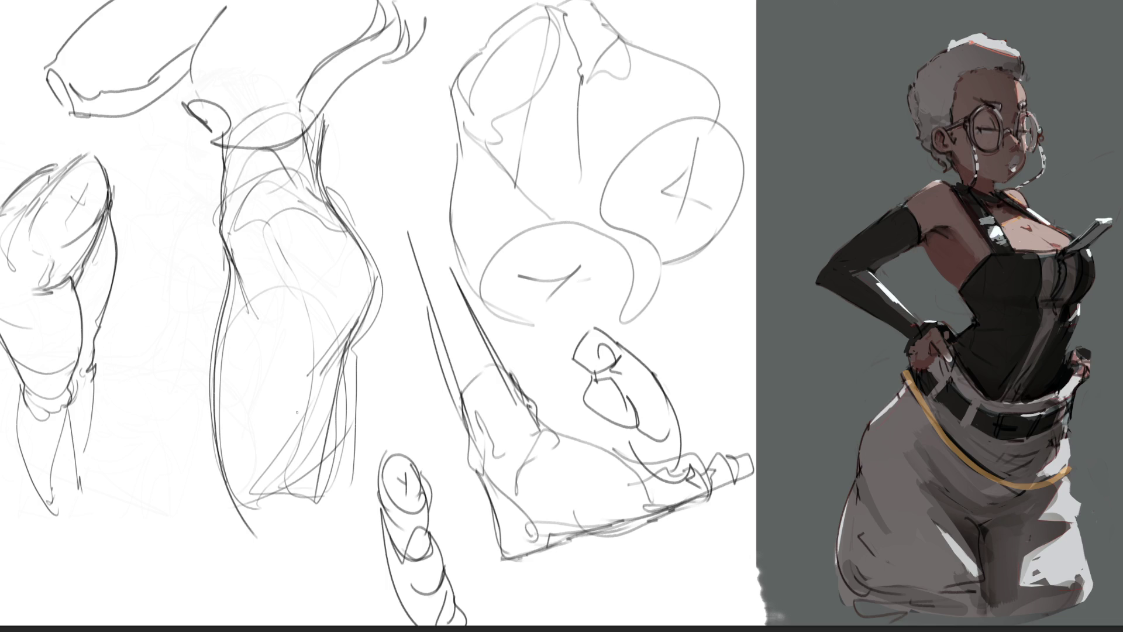
- Redraw the hip study's edges, cylinder ellipses and outer arc in darker strokes
mouse_move(470, 30)
left_mouse_down()
mouse_move(484, 48)
mouse_move(455, 78)
mouse_move(471, 109)
mouse_move(532, 156)
mouse_move(565, 125)
left_mouse_up()
left_click_drag(549, 13, 576, 117)
mouse_move(528, 153)
left_mouse_down()
mouse_move(548, 179)
mouse_move(594, 203)
left_mouse_up()
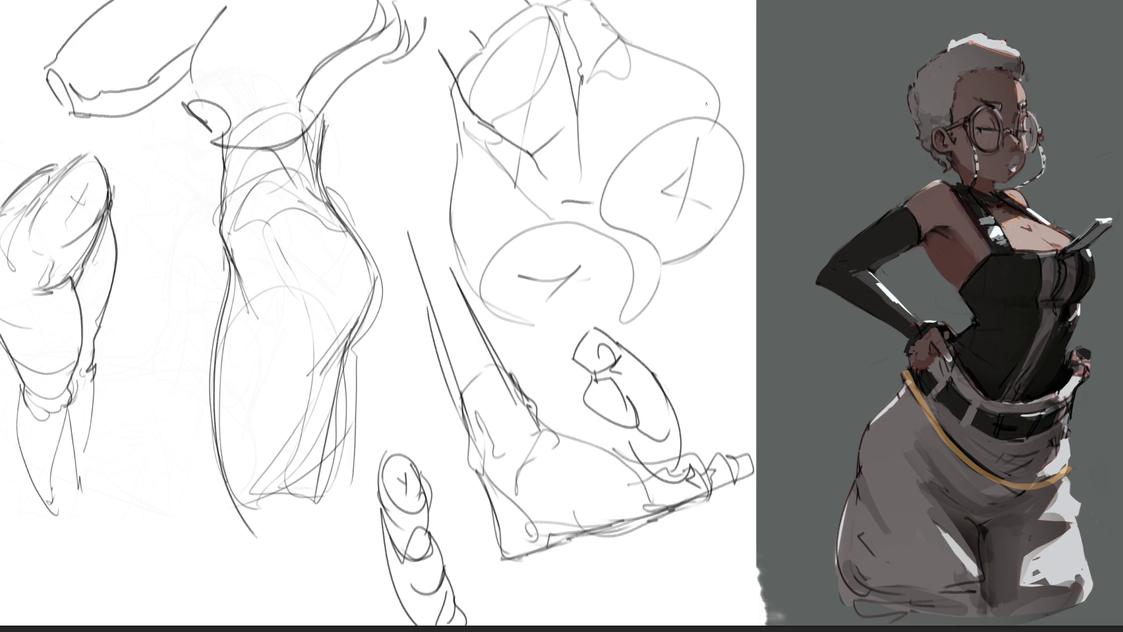
left_click_drag(565, 14, 577, 38)
left_click_drag(465, 121, 485, 147)
mouse_move(430, 63)
left_mouse_down()
mouse_move(449, 93)
mouse_move(456, 159)
left_mouse_up()
left_click_drag(596, 12, 756, 146)
mouse_move(461, 154)
left_mouse_down()
mouse_move(509, 313)
mouse_move(649, 284)
left_mouse_up()
mouse_move(497, 310)
left_mouse_down()
mouse_move(588, 229)
mouse_move(646, 252)
mouse_move(748, 176)
left_mouse_up()
left_click_drag(611, 107, 587, 202)
mouse_move(687, 287)
left_mouse_down()
mouse_move(744, 233)
mouse_move(759, 184)
left_mouse_up()
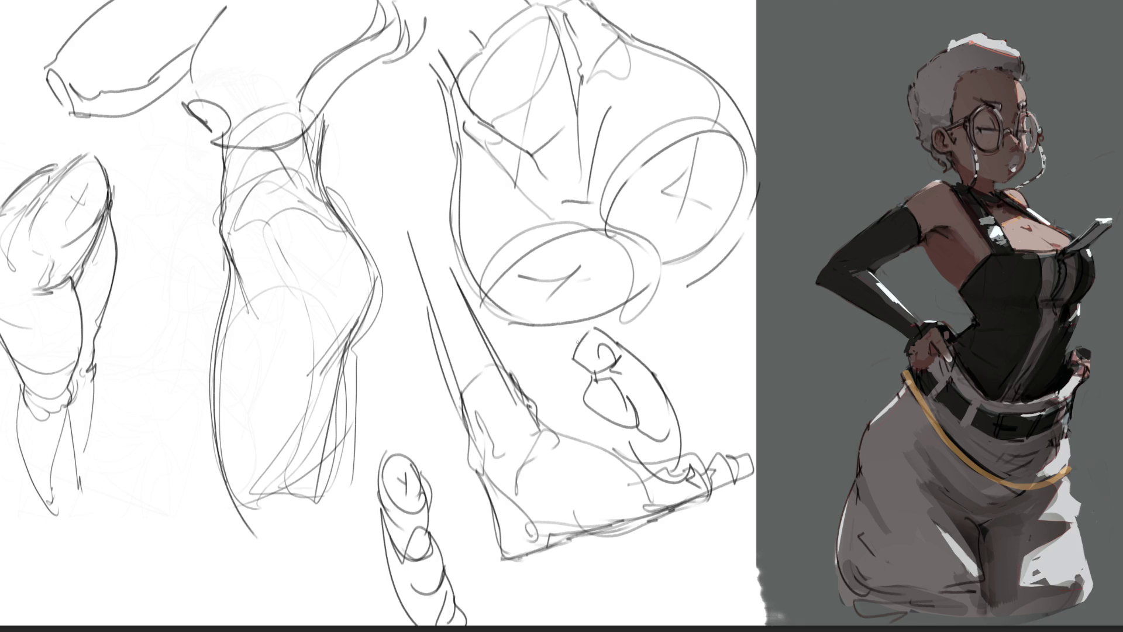
- Scale the whole sketch layer down and move it lower and right
key("ctrl+t")
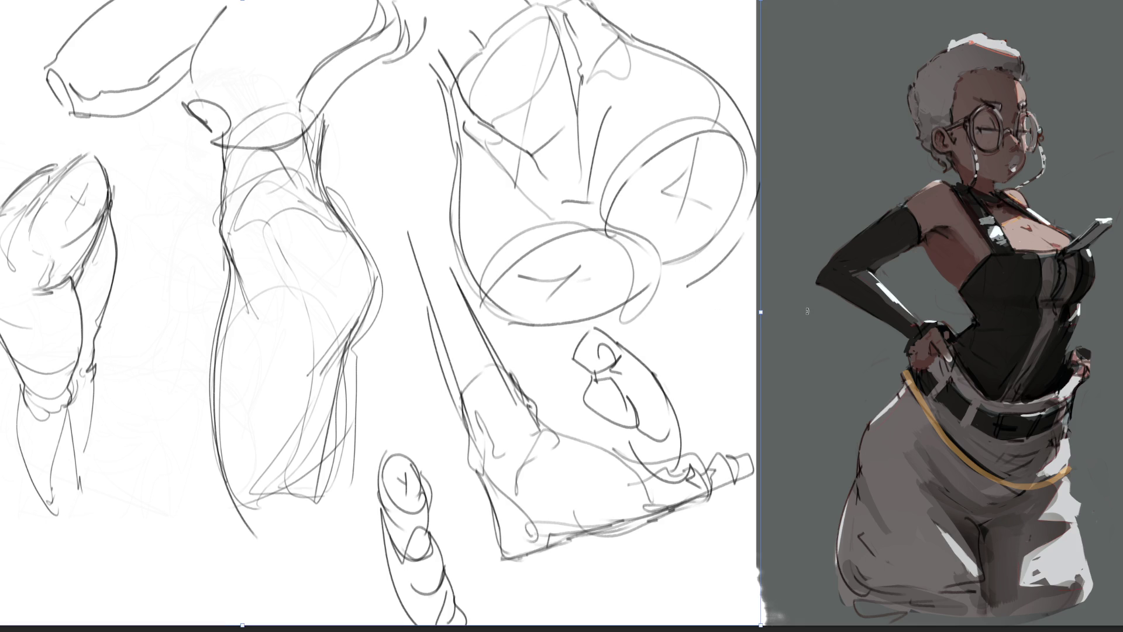
left_click_drag(762, 314, 529, 298)
left_click_drag(410, 287, 521, 418)
key("Return")
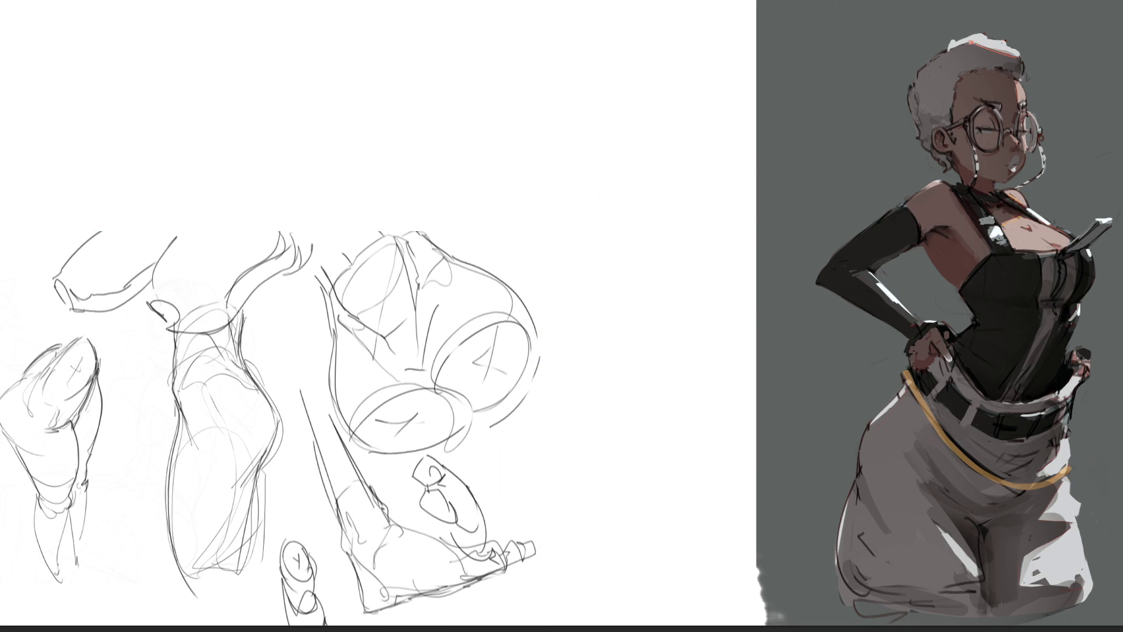
- Draw a cylinder with a cross-marked ellipse joined to a large rounded form
mouse_move(577, 56)
left_mouse_down()
mouse_move(629, 88)
mouse_move(559, 105)
mouse_move(606, 77)
mouse_move(580, 98)
left_mouse_up()
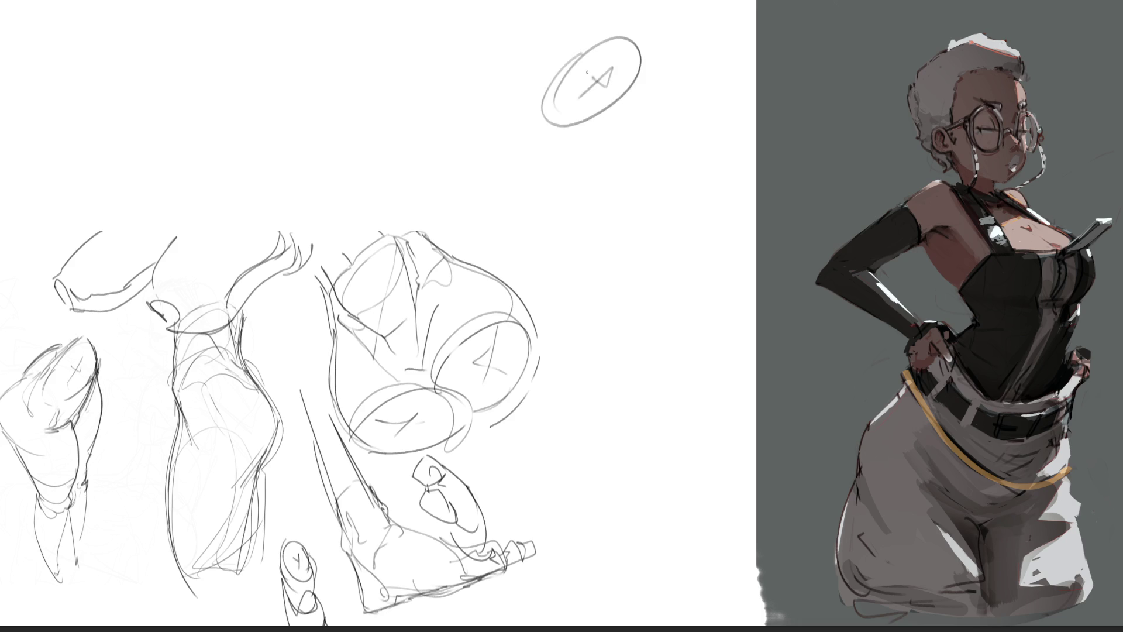
mouse_move(624, 35)
left_mouse_down()
mouse_move(554, 37)
mouse_move(548, 118)
left_mouse_up()
mouse_move(570, 54)
left_mouse_down()
mouse_move(541, 47)
mouse_move(584, 44)
mouse_move(573, 52)
mouse_move(529, 22)
mouse_move(602, 29)
mouse_move(568, 3)
left_mouse_up()
mouse_move(469, 6)
left_mouse_down()
mouse_move(410, 82)
mouse_move(433, 113)
mouse_move(486, 120)
mouse_move(519, 109)
left_mouse_up()
left_click_drag(452, 82, 518, 105)
left_click_drag(478, 4, 493, 0)
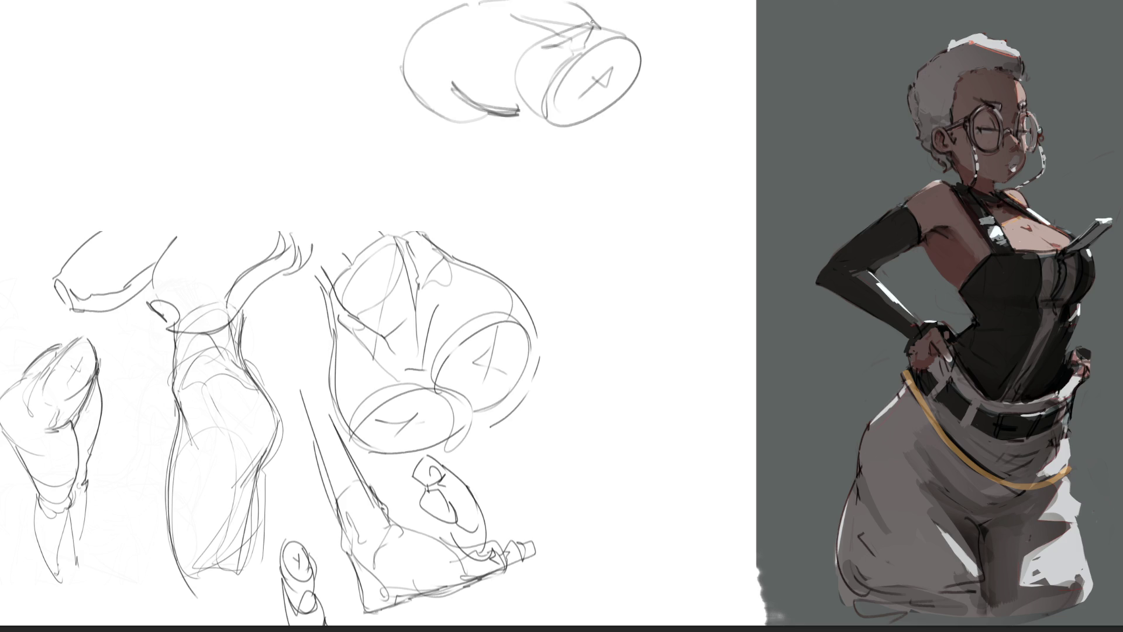
left_click_drag(517, 109, 536, 104)
- Hang a U-shaped curve below the form and add a hooked bottom line
mouse_move(397, 52)
left_mouse_down()
mouse_move(418, 131)
mouse_move(489, 217)
mouse_move(548, 167)
mouse_move(535, 124)
left_mouse_up()
left_click_drag(539, 141, 553, 195)
left_click_drag(595, 117, 580, 191)
left_click_drag(561, 207, 582, 195)
mouse_move(491, 233)
left_mouse_down()
mouse_move(582, 231)
mouse_move(509, 239)
left_mouse_up()
left_click_drag(494, 231, 532, 270)
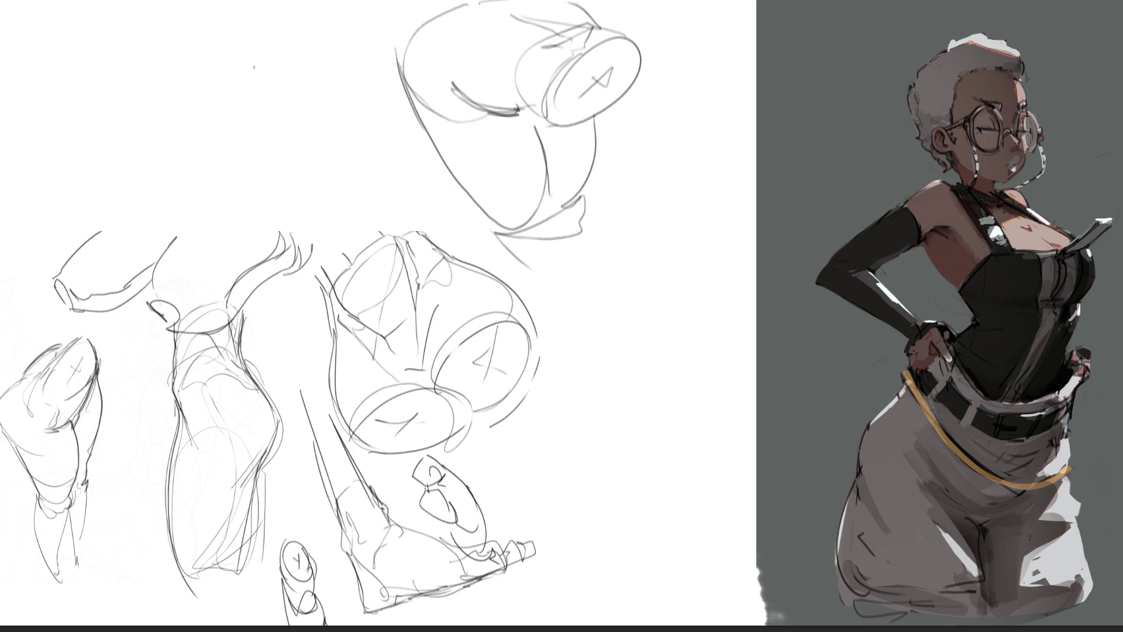
- Sketch a long leg near the top with a knee arch and looping curve
mouse_move(272, 28)
left_mouse_down()
mouse_move(266, 86)
mouse_move(313, 2)
mouse_move(327, 81)
left_mouse_up()
mouse_move(284, 32)
left_mouse_down()
mouse_move(242, 121)
mouse_move(241, 161)
mouse_move(278, 88)
left_mouse_up()
mouse_move(270, 89)
left_mouse_down()
mouse_move(323, 69)
mouse_move(317, 151)
left_mouse_up()
left_click_drag(331, 70, 297, 191)
left_click_drag(327, 104, 321, 178)
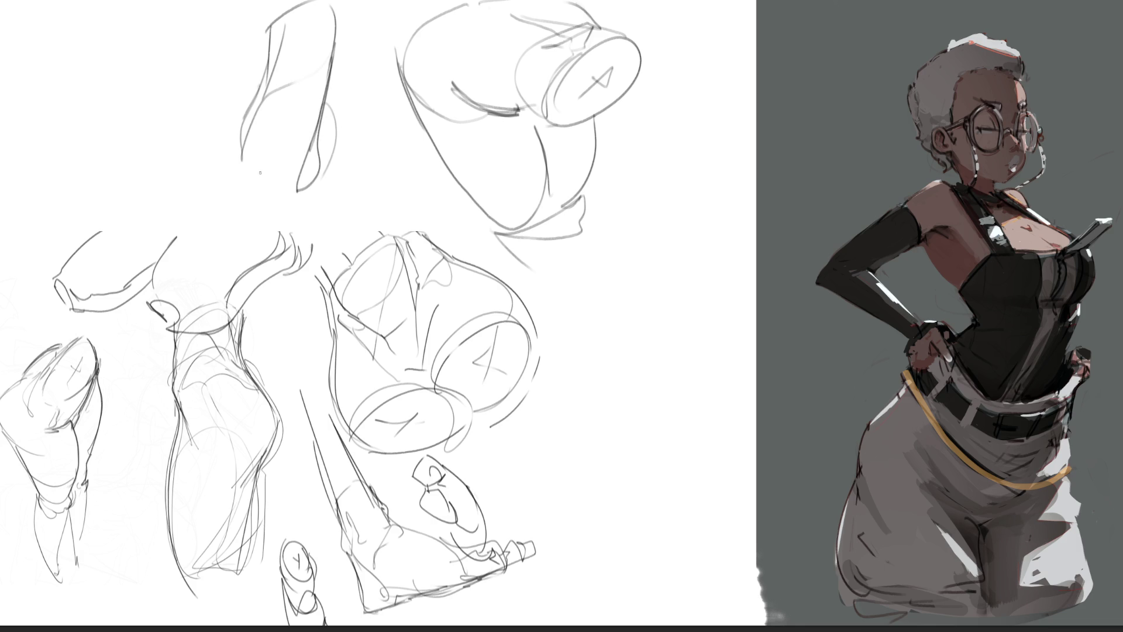
left_click_drag(261, 95, 230, 265)
mouse_move(237, 253)
left_mouse_down()
mouse_move(260, 163)
mouse_move(302, 271)
mouse_move(274, 308)
left_mouse_up()
mouse_move(315, 163)
left_mouse_down()
mouse_move(307, 268)
mouse_move(280, 292)
left_mouse_up()
mouse_move(249, 151)
left_mouse_down()
mouse_move(255, 354)
mouse_move(310, 279)
left_mouse_up()
mouse_move(321, 283)
left_mouse_down()
mouse_move(292, 358)
mouse_move(202, 386)
mouse_move(310, 368)
mouse_move(328, 353)
left_mouse_up()
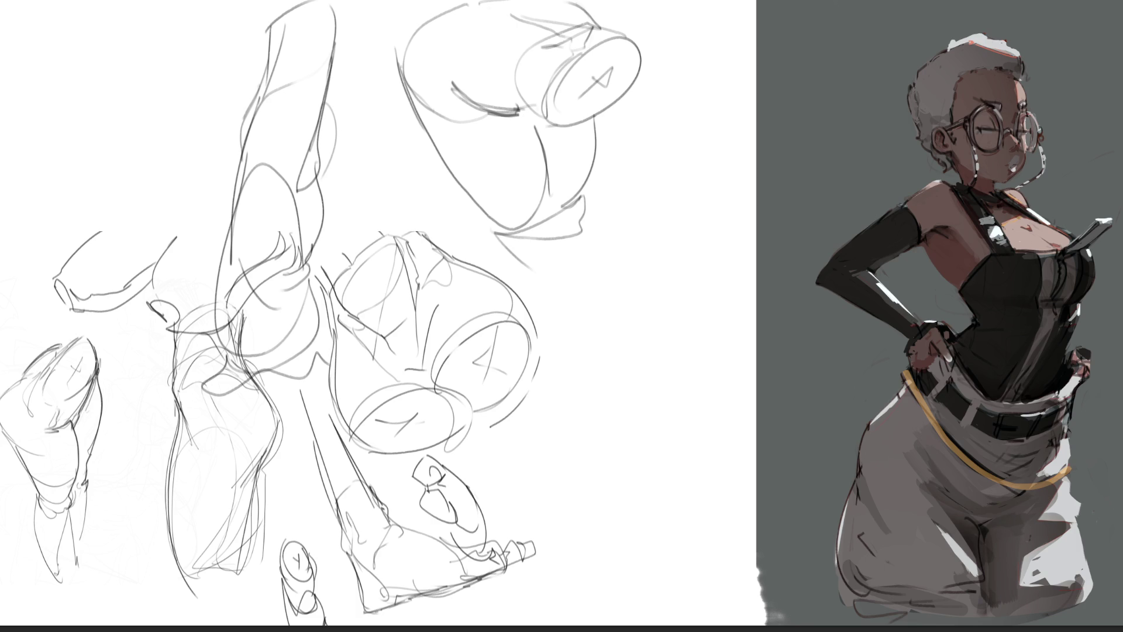
- Sketch a bent leg right of the studies with a hooked knee, cuff and lower-leg lines
mouse_move(617, 208)
left_mouse_down()
mouse_move(580, 320)
mouse_move(672, 182)
mouse_move(706, 236)
mouse_move(667, 327)
left_mouse_up()
left_click_drag(702, 253, 655, 350)
mouse_move(605, 244)
left_mouse_down()
mouse_move(576, 333)
mouse_move(585, 404)
left_mouse_up()
mouse_move(572, 355)
left_mouse_down()
mouse_move(568, 398)
mouse_move(630, 345)
mouse_move(628, 375)
left_mouse_up()
mouse_move(658, 337)
left_mouse_down()
mouse_move(643, 367)
mouse_move(655, 402)
left_mouse_up()
mouse_move(621, 363)
left_mouse_down()
mouse_move(657, 395)
mouse_move(695, 509)
mouse_move(696, 609)
left_mouse_up()
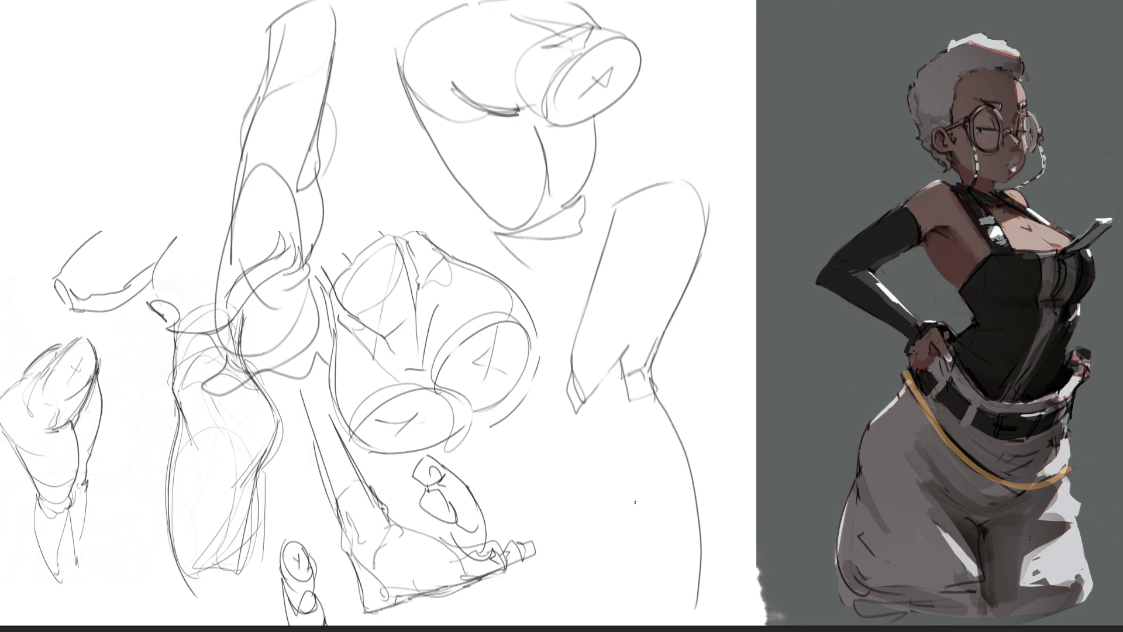
left_click_drag(568, 375, 605, 450)
left_click_drag(578, 414, 690, 623)
mouse_move(643, 539)
left_mouse_down()
mouse_move(600, 418)
mouse_move(700, 485)
left_mouse_up()
left_click_drag(702, 537, 708, 612)
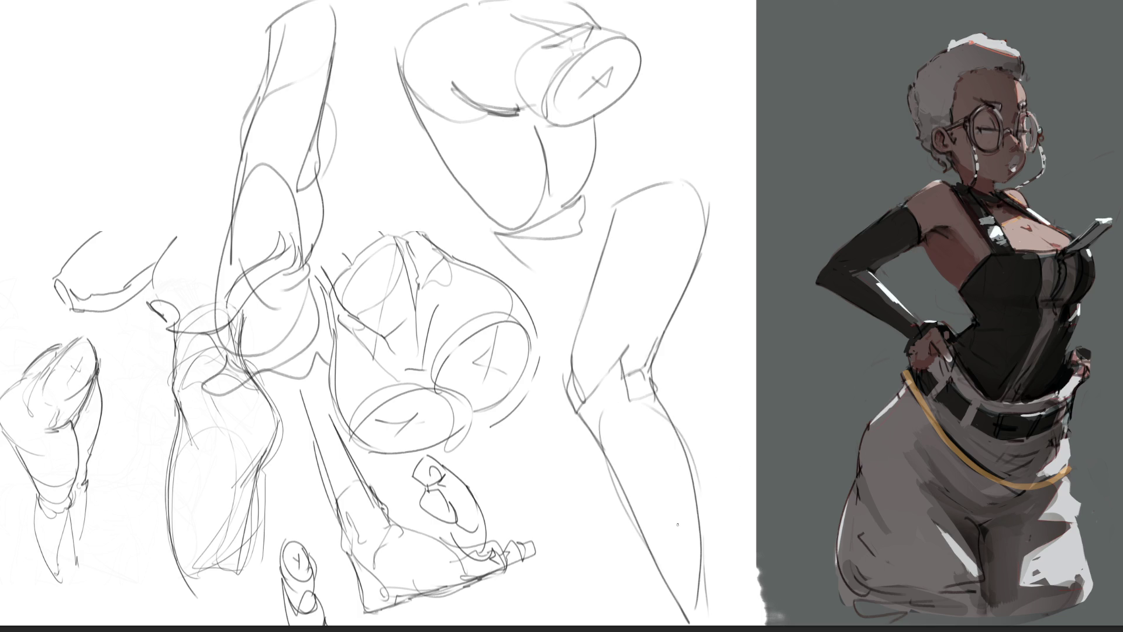
- Add a narrow limb edge below the cylinder and a curve reaching into the grey reference area
mouse_move(611, 121)
left_mouse_down()
mouse_move(611, 157)
mouse_move(608, 138)
left_mouse_up()
left_click_drag(610, 135, 611, 181)
mouse_move(625, 155)
left_mouse_down()
mouse_move(613, 190)
mouse_move(681, 157)
mouse_move(706, 189)
mouse_move(666, 76)
mouse_move(690, 37)
mouse_move(755, 149)
mouse_move(734, 187)
mouse_move(700, 212)
left_mouse_up()
left_click_drag(734, 201, 715, 211)
mouse_move(806, 114)
left_mouse_down()
mouse_move(805, 160)
mouse_move(715, 206)
left_mouse_up()
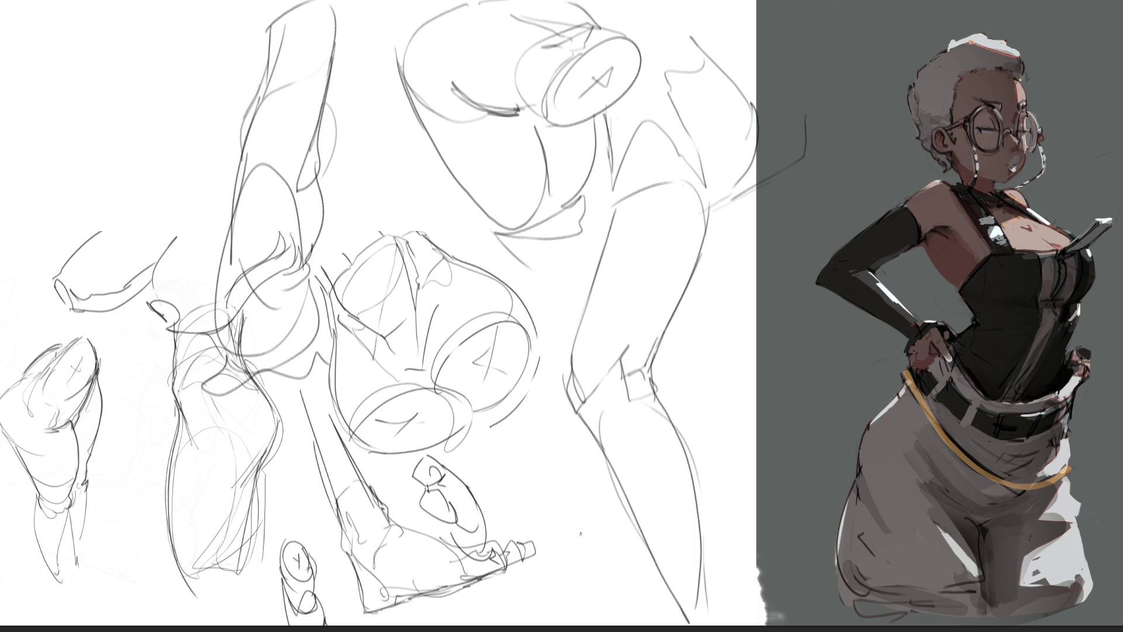
- Shrink the whole sketch layer down from the top with Ctrl+T and apply it
key("ctrl+t")
left_click_drag(328, 2, 321, 266)
key("Return")
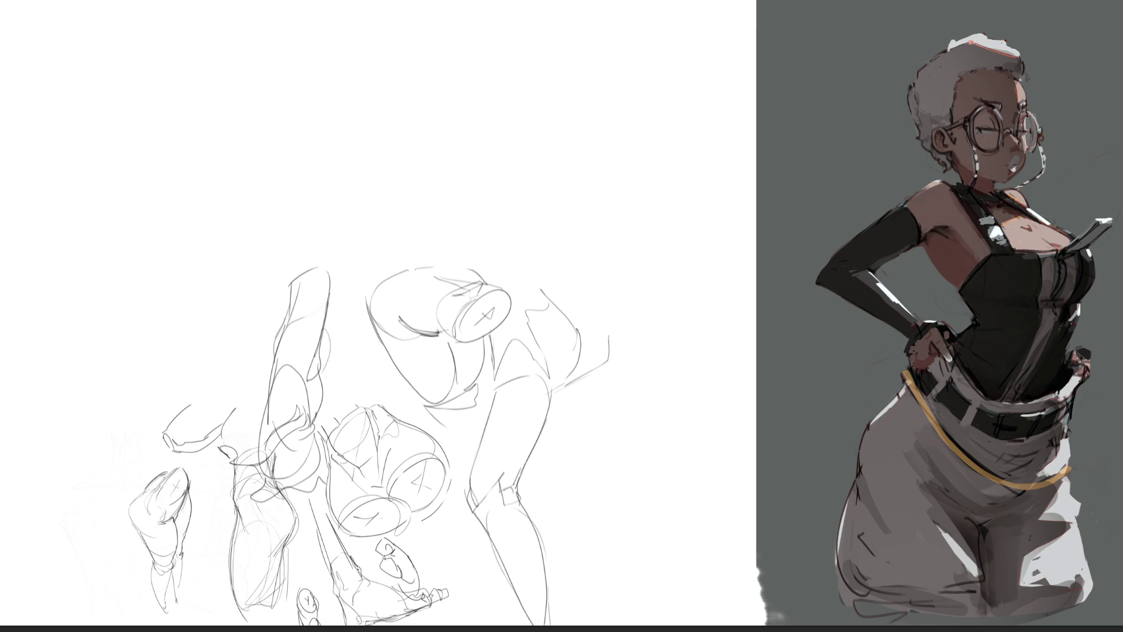
- Sketch a new arched arm form with a ring and an elongated forearm above the studies
mouse_move(446, 93)
left_mouse_down()
mouse_move(489, 24)
mouse_move(564, 89)
left_mouse_up()
mouse_move(445, 93)
left_mouse_down()
mouse_move(502, 168)
mouse_move(530, 183)
mouse_move(562, 161)
left_mouse_up()
mouse_move(547, 50)
left_mouse_down()
mouse_move(618, 200)
mouse_move(591, 248)
left_mouse_up()
mouse_move(586, 202)
left_mouse_down()
mouse_move(556, 221)
mouse_move(588, 251)
mouse_move(525, 237)
left_mouse_up()
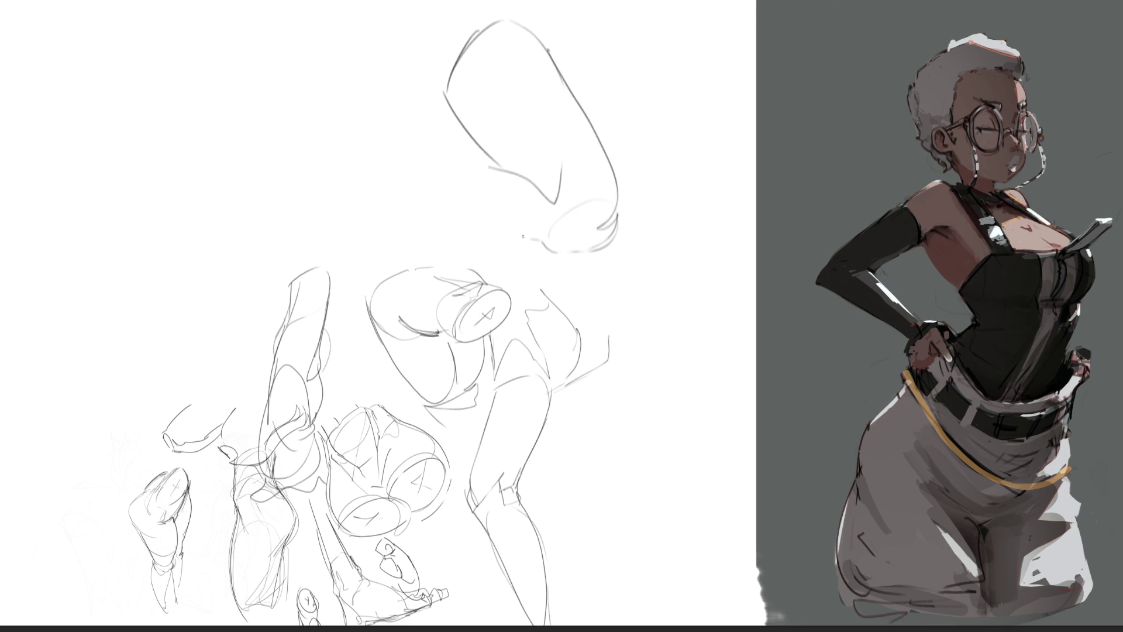
mouse_move(477, 205)
left_mouse_down()
mouse_move(413, 175)
mouse_move(444, 141)
mouse_move(481, 167)
left_mouse_up()
mouse_move(398, 144)
left_mouse_down()
mouse_move(544, 250)
mouse_move(578, 253)
left_mouse_up()
mouse_move(487, 159)
left_mouse_down()
mouse_move(390, 127)
mouse_move(404, 120)
mouse_move(345, 170)
mouse_move(386, 173)
left_mouse_up()
- Draw a fist at the arm's end, then strike an X through it
left_click_drag(369, 118, 392, 166)
mouse_move(360, 134)
left_mouse_down()
mouse_move(339, 168)
mouse_move(370, 179)
left_mouse_up()
mouse_move(374, 177)
left_mouse_down()
mouse_move(393, 158)
mouse_move(331, 177)
mouse_move(360, 203)
left_mouse_up()
mouse_move(344, 162)
left_mouse_down()
mouse_move(325, 194)
mouse_move(351, 216)
left_mouse_up()
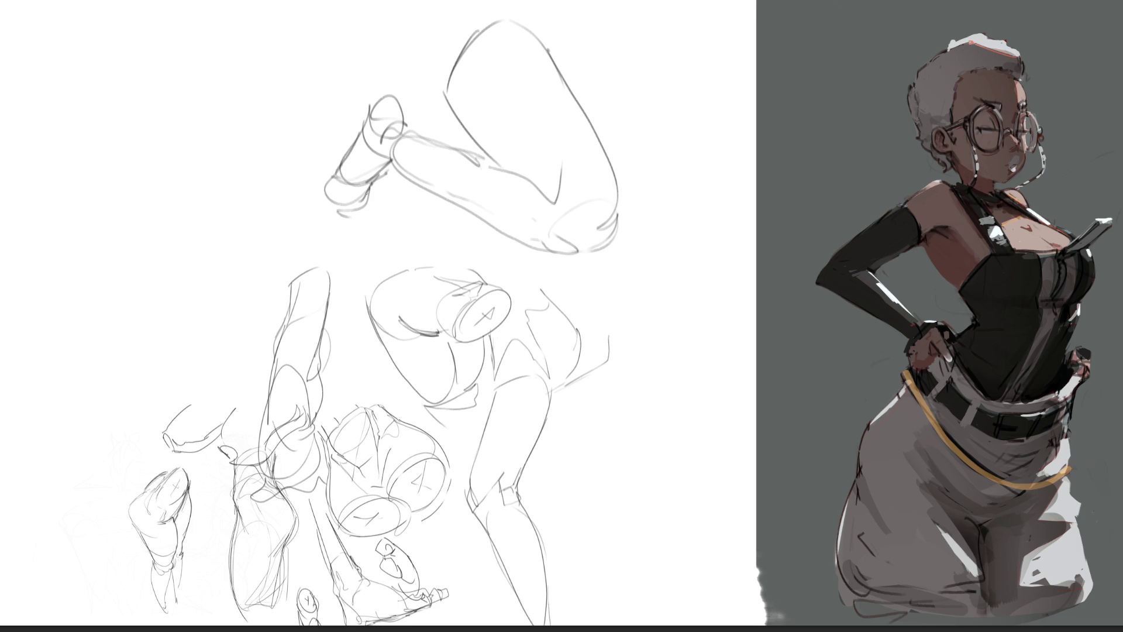
left_click_drag(376, 66, 448, 222)
left_click_drag(434, 101, 374, 199)
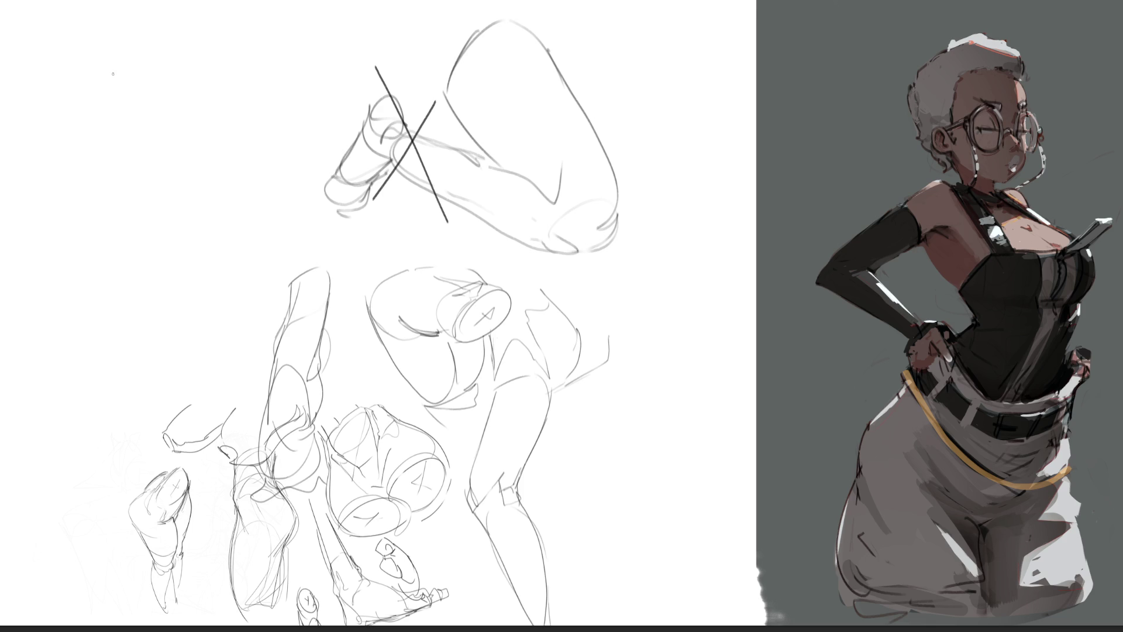
- Start a hand study at the top left with its wrist and cuff line
mouse_move(124, 129)
left_mouse_down()
mouse_move(140, 87)
mouse_move(166, 75)
mouse_move(224, 86)
mouse_move(238, 117)
mouse_move(224, 193)
mouse_move(149, 159)
mouse_move(193, 201)
mouse_move(227, 191)
mouse_move(216, 215)
left_mouse_up()
left_click_drag(199, 232, 218, 235)
mouse_move(156, 205)
left_mouse_down()
mouse_move(159, 220)
mouse_move(207, 212)
left_mouse_up()
left_click_drag(214, 217, 203, 256)
mouse_move(160, 210)
left_mouse_down()
mouse_move(163, 231)
mouse_move(124, 296)
left_mouse_up()
mouse_move(125, 291)
left_mouse_down()
mouse_move(170, 231)
mouse_move(208, 240)
left_mouse_up()
left_click_drag(209, 243, 191, 289)
- Draw the hand's fingers reaching upward with knuckles, fingertips and tendon lines on the back
left_click_drag(95, 89, 117, 124)
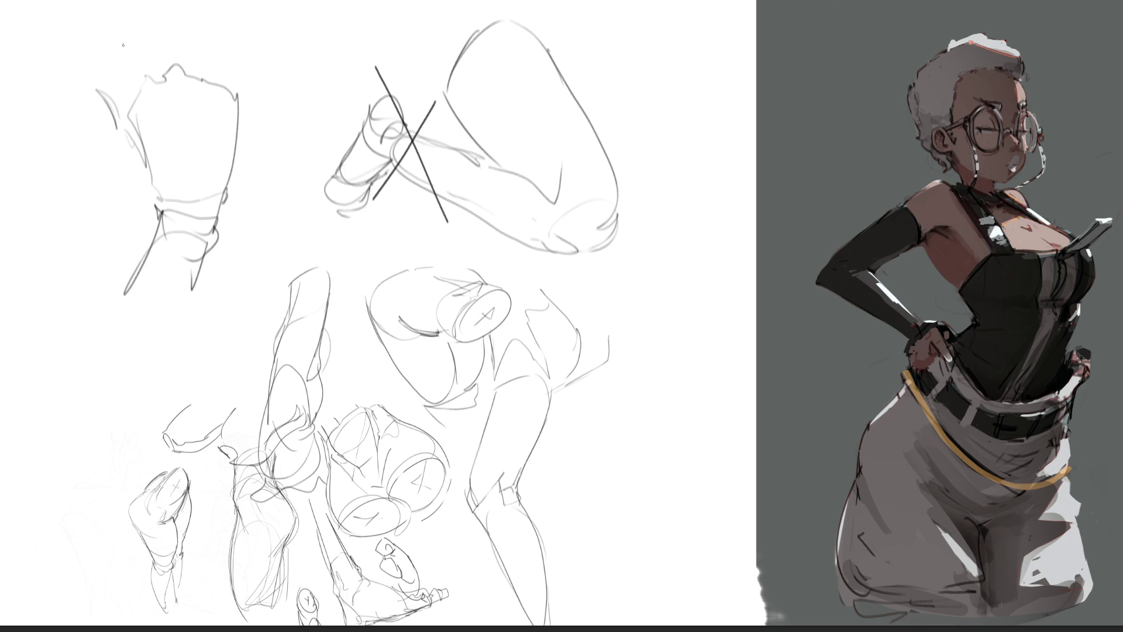
left_click_drag(128, 59, 120, 39)
mouse_move(136, 93)
left_mouse_down()
mouse_move(125, 41)
mouse_move(96, 1)
mouse_move(151, 68)
left_mouse_up()
left_click_drag(117, 6, 160, 65)
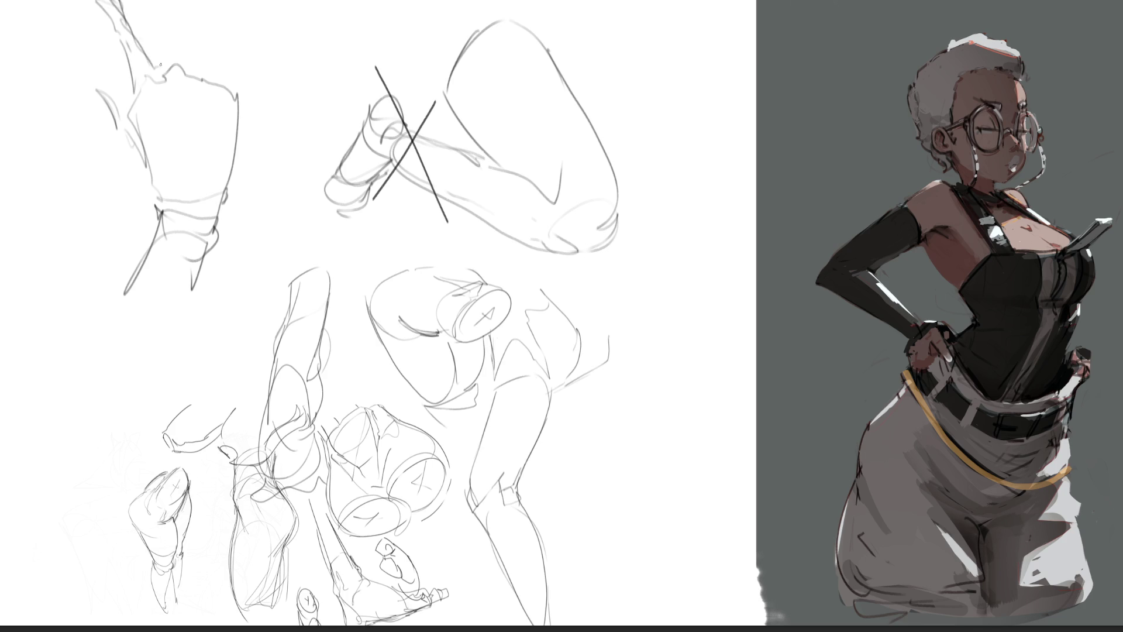
mouse_move(166, 10)
left_mouse_down()
mouse_move(158, 76)
mouse_move(192, 11)
mouse_move(182, 64)
mouse_move(199, 4)
mouse_move(187, 64)
left_mouse_up()
left_click_drag(210, 14, 216, 85)
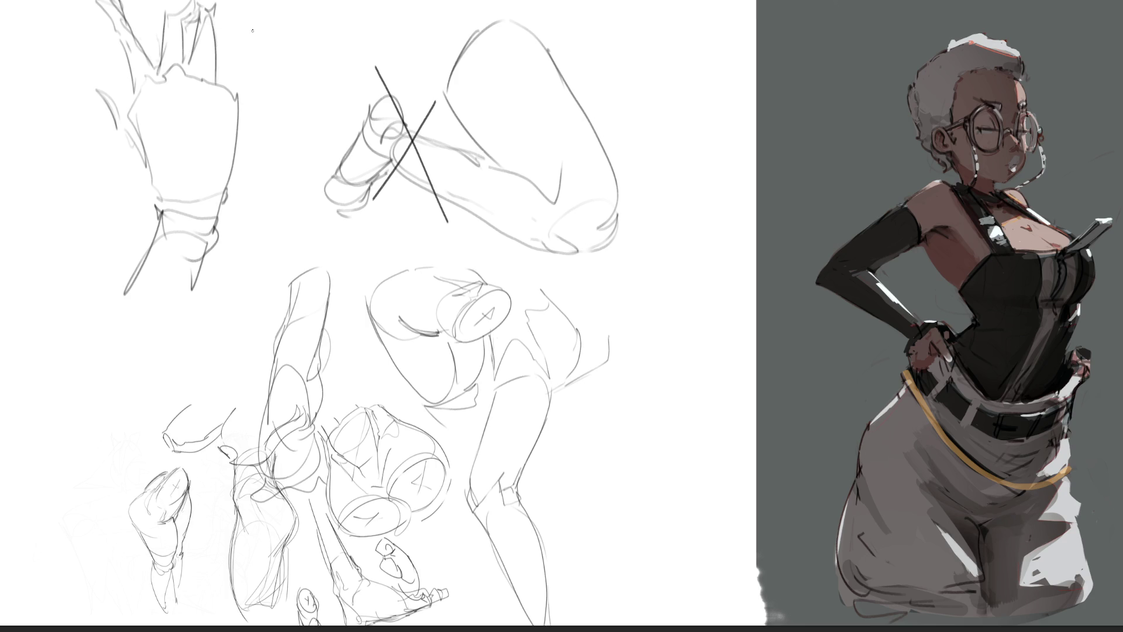
left_click_drag(212, 82, 240, 37)
mouse_move(239, 94)
left_mouse_down()
mouse_move(254, 27)
mouse_move(266, 28)
left_mouse_up()
mouse_move(266, 32)
left_mouse_down()
mouse_move(250, 58)
mouse_move(260, 58)
left_mouse_up()
left_click_drag(156, 91, 179, 188)
left_click_drag(205, 124, 198, 200)
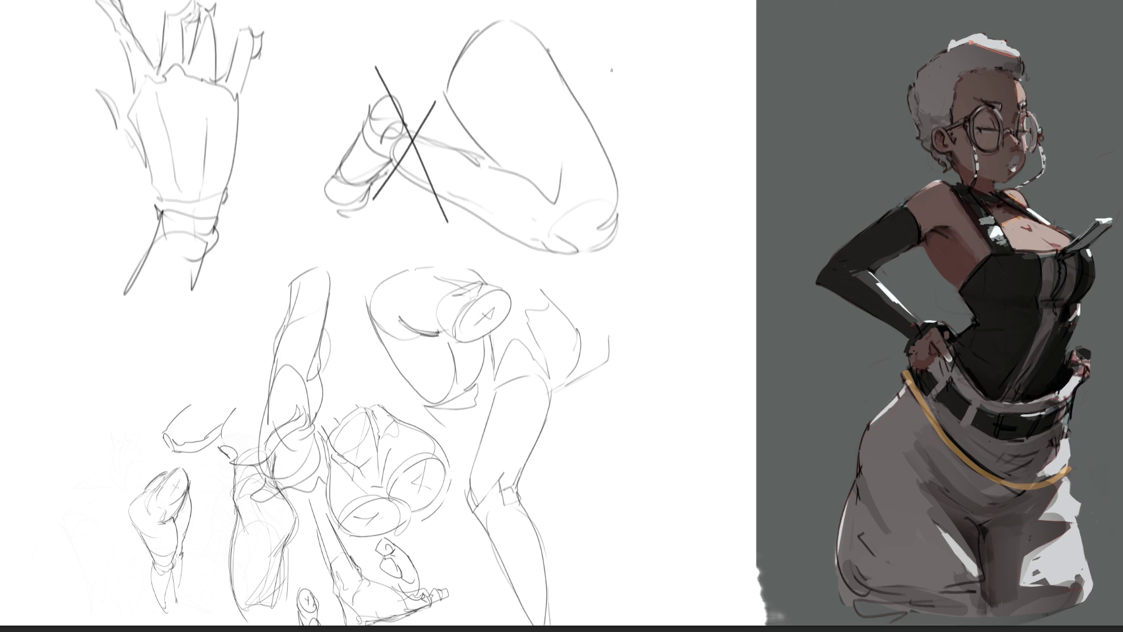
- Block in a rounded form at the upper right with a hooked loop and inner line
left_click_drag(597, 90, 621, 37)
left_click_drag(665, 28, 711, 123)
mouse_move(598, 88)
left_mouse_down()
mouse_move(682, 209)
mouse_move(696, 197)
left_mouse_up()
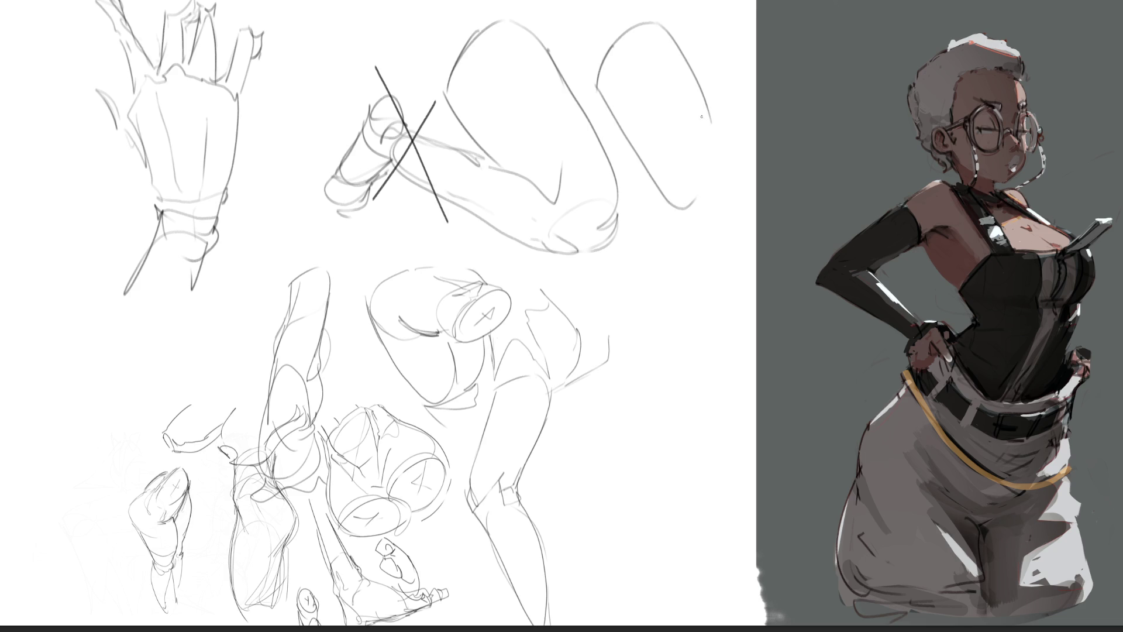
left_click_drag(709, 113, 728, 227)
mouse_move(676, 188)
left_mouse_down()
mouse_move(690, 163)
mouse_move(730, 236)
left_mouse_up()
left_click_drag(720, 124, 739, 197)
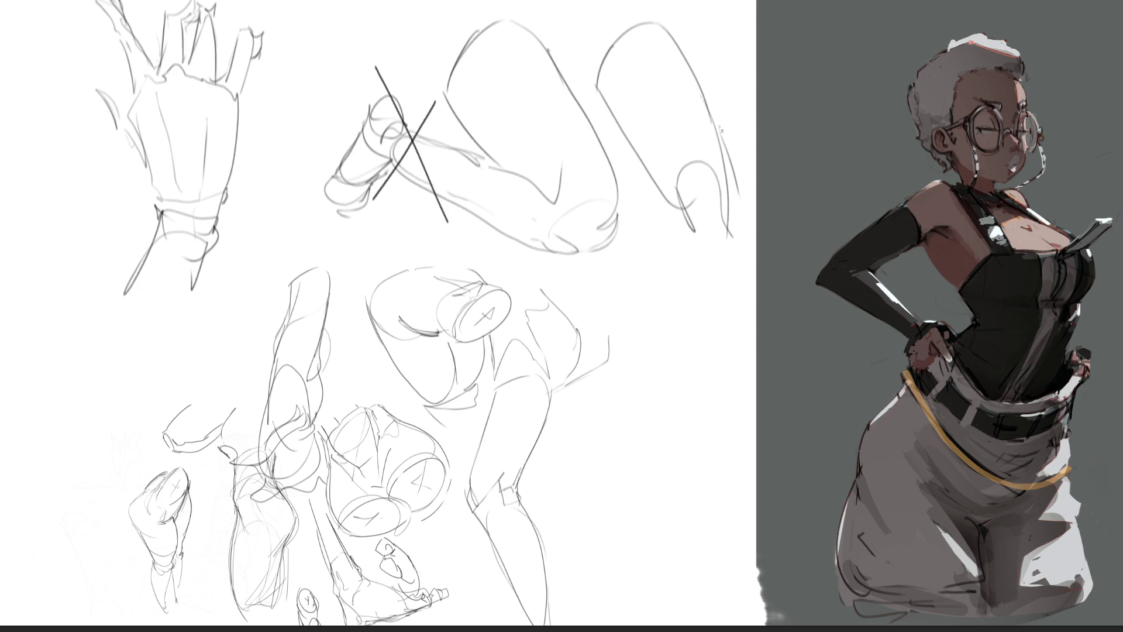
- Draw a long curving limb contour down the right edge plus arching bent-limb curves
mouse_move(721, 127)
left_mouse_down()
mouse_move(742, 196)
mouse_move(759, 598)
left_mouse_up()
left_click_drag(676, 204, 760, 578)
left_click_drag(720, 240, 770, 455)
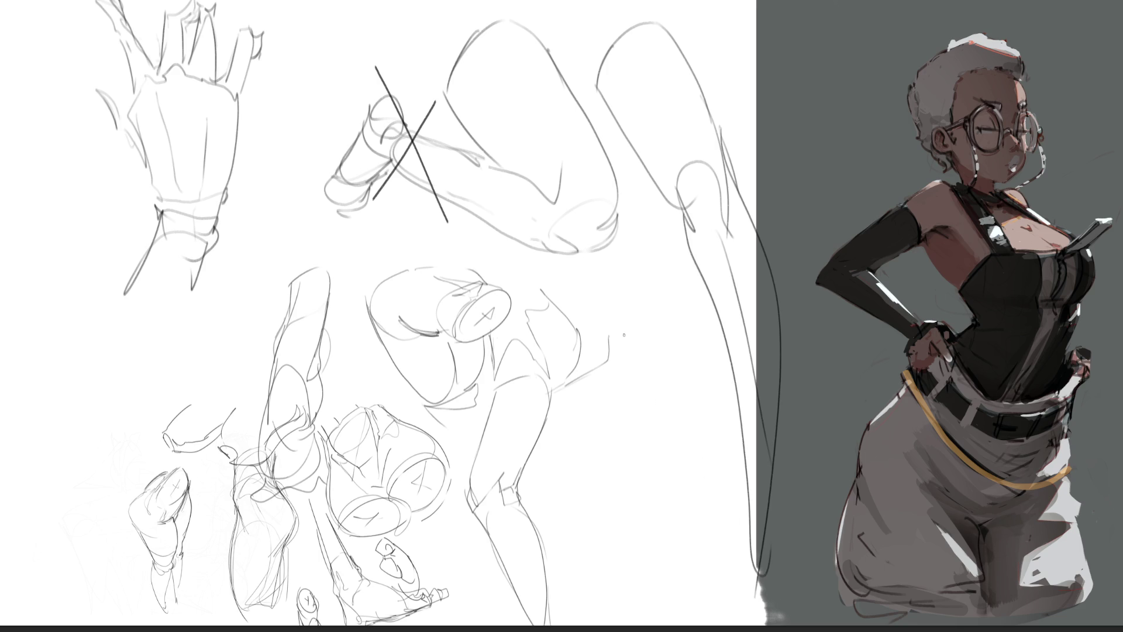
mouse_move(622, 279)
left_mouse_down()
mouse_move(673, 257)
mouse_move(680, 333)
mouse_move(596, 382)
left_mouse_up()
mouse_move(603, 337)
left_mouse_down()
mouse_move(677, 348)
mouse_move(667, 436)
left_mouse_up()
left_click_drag(625, 269, 600, 377)
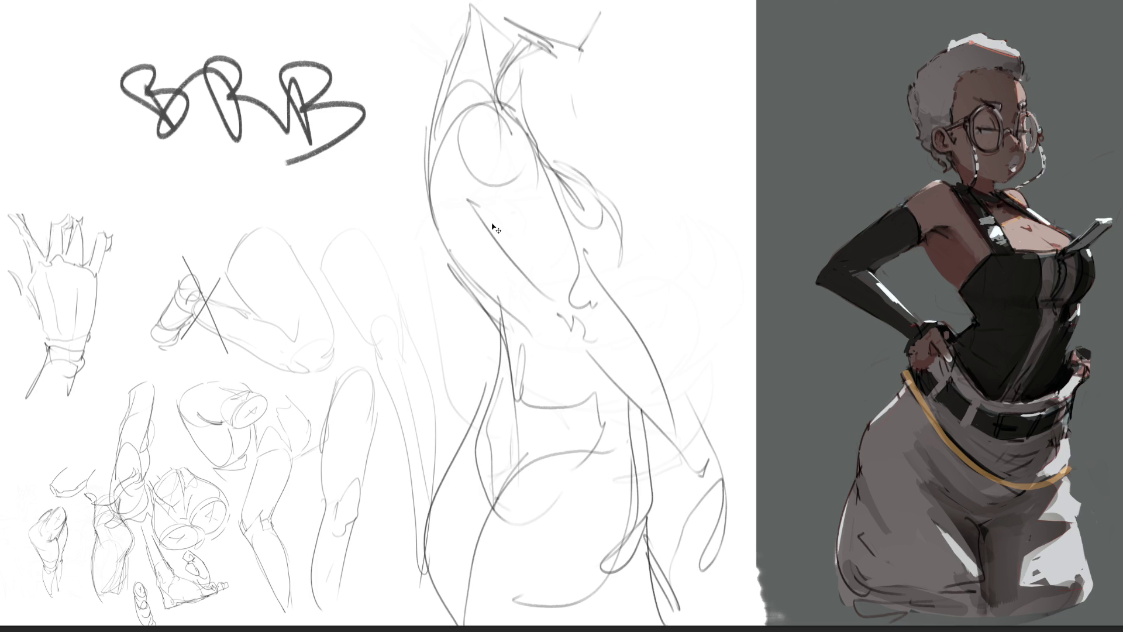
- Delete the BRB note and retrace the torso's shoulder, side contours and structure lines darker
key("Delete")
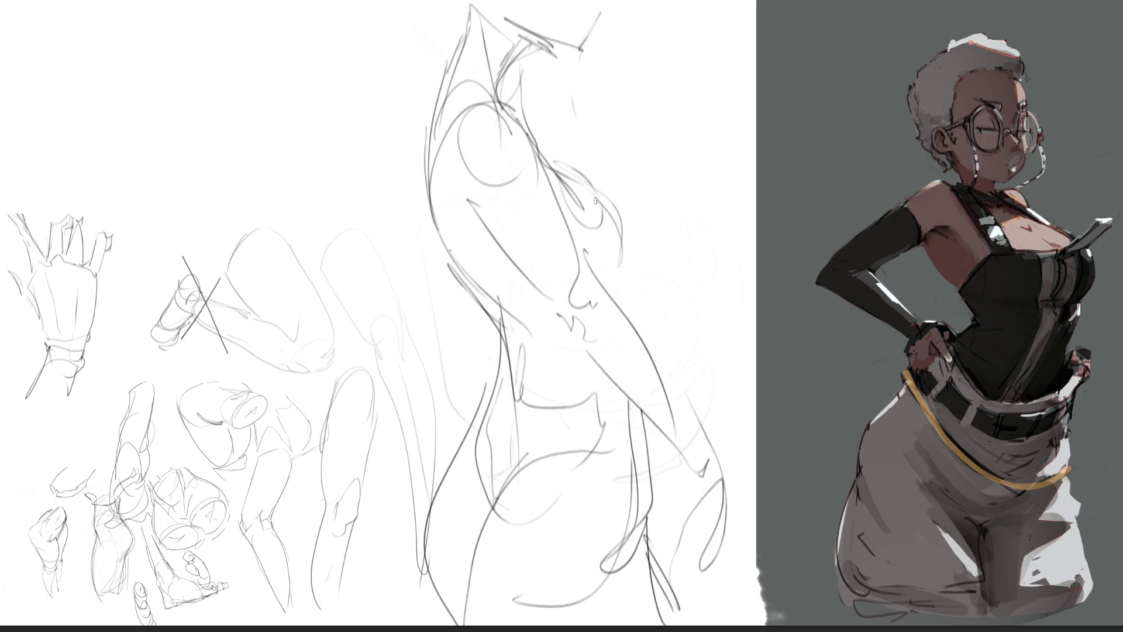
mouse_move(472, 10)
left_mouse_down()
mouse_move(427, 157)
mouse_move(427, 190)
left_mouse_up()
mouse_move(522, 41)
left_mouse_down()
mouse_move(507, 97)
mouse_move(559, 175)
mouse_move(581, 186)
mouse_move(613, 257)
left_mouse_up()
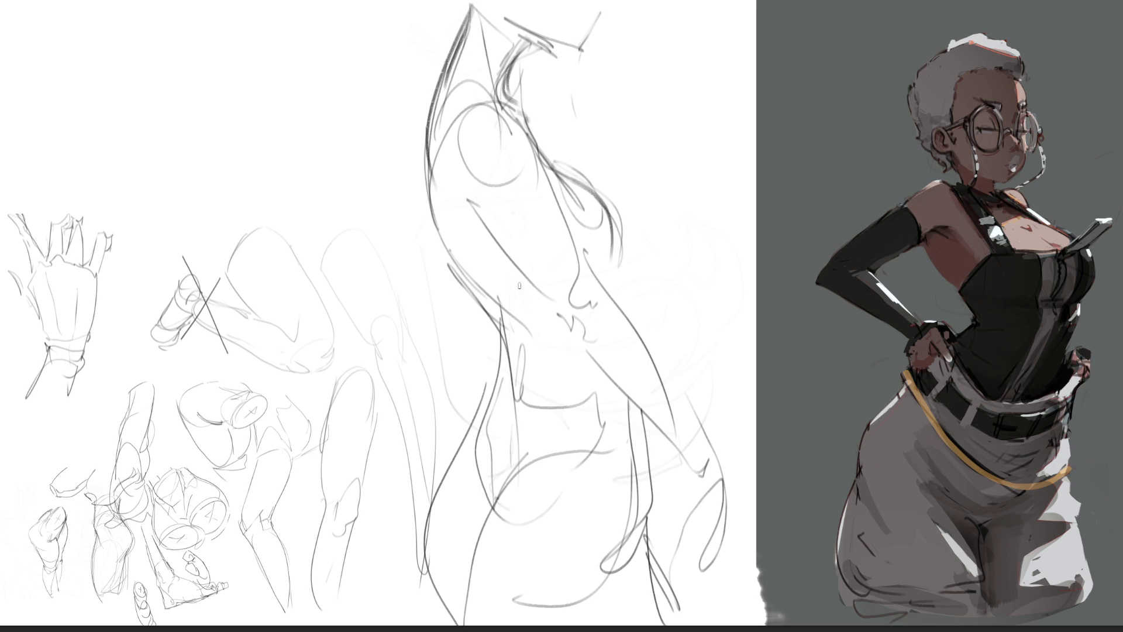
mouse_move(423, 139)
left_mouse_down()
mouse_move(506, 341)
mouse_move(457, 492)
left_mouse_up()
mouse_move(507, 346)
left_mouse_down()
mouse_move(461, 485)
mouse_move(480, 465)
left_mouse_up()
mouse_move(482, 463)
left_mouse_down()
mouse_move(464, 522)
mouse_move(626, 405)
mouse_move(644, 570)
left_mouse_up()
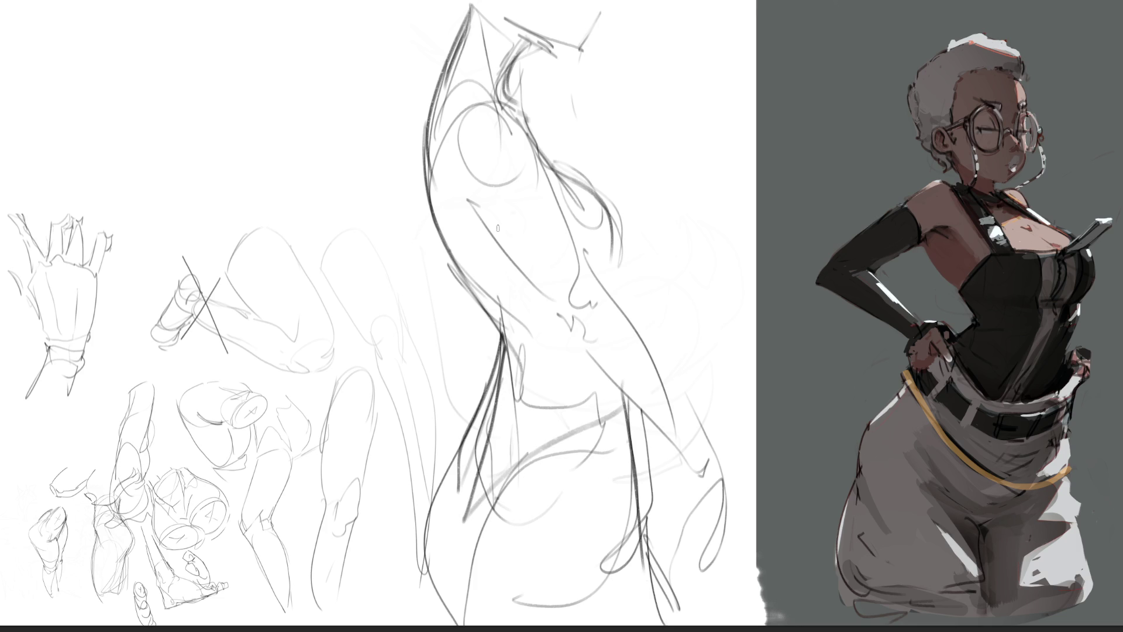
left_click_drag(474, 209, 585, 365)
mouse_move(521, 143)
left_mouse_down()
mouse_move(544, 183)
mouse_move(585, 351)
left_mouse_up()
left_click_drag(602, 284, 688, 418)
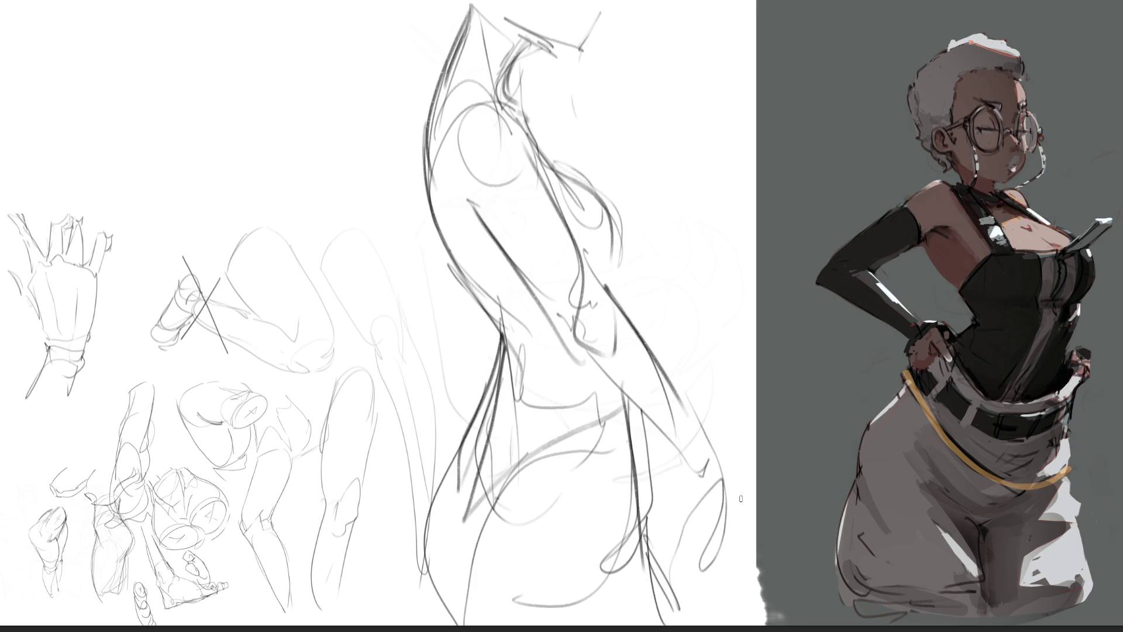
- Lasso the torso study, scale it down into the bottom row, then deselect
mouse_move(638, 329)
left_mouse_down()
mouse_move(673, 329)
mouse_move(655, 329)
left_mouse_up()
left_click_drag(612, 82, 621, 2)
mouse_move(363, 7)
left_mouse_down()
mouse_move(453, 382)
mouse_move(418, 527)
mouse_move(752, 485)
mouse_move(614, 85)
left_mouse_up()
key("ctrl+t")
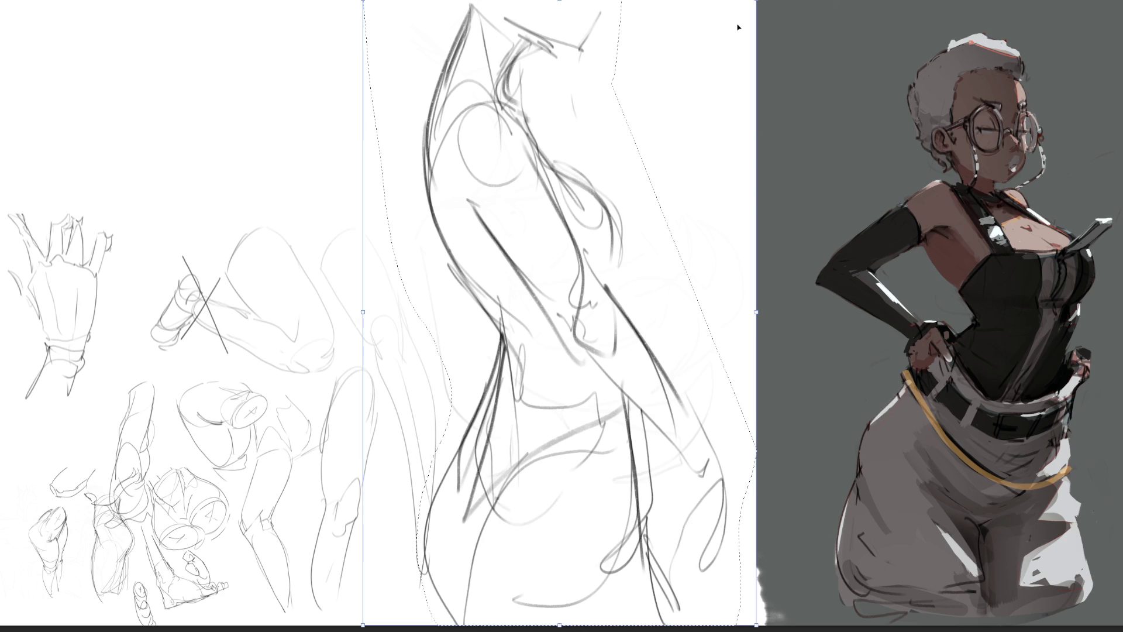
mouse_move(742, 40)
left_mouse_down()
mouse_move(655, 301)
mouse_move(593, 349)
left_mouse_up()
key("Return")
key("ctrl+d")
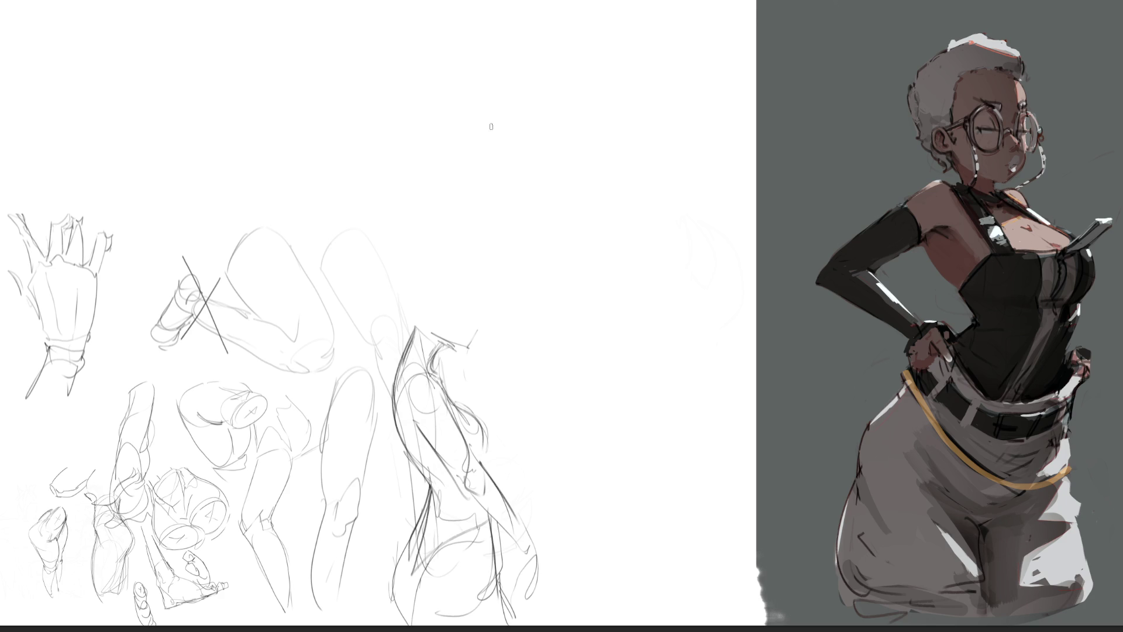
- Sketch a raised arm with elbow curl, forearm and fingered hand at the top center
mouse_move(490, 116)
left_mouse_down()
mouse_move(499, 163)
mouse_move(506, 88)
mouse_move(530, 143)
mouse_move(509, 182)
mouse_move(547, 196)
mouse_move(540, 206)
left_mouse_up()
left_click_drag(500, 84, 546, 192)
mouse_move(483, 113)
left_mouse_down()
mouse_move(517, 203)
mouse_move(540, 213)
left_mouse_up()
mouse_move(491, 124)
left_mouse_down()
mouse_move(519, 222)
mouse_move(541, 225)
mouse_move(542, 175)
mouse_move(610, 283)
left_mouse_up()
mouse_move(522, 227)
left_mouse_down()
mouse_move(568, 280)
mouse_move(611, 273)
mouse_move(632, 310)
mouse_move(628, 294)
left_mouse_up()
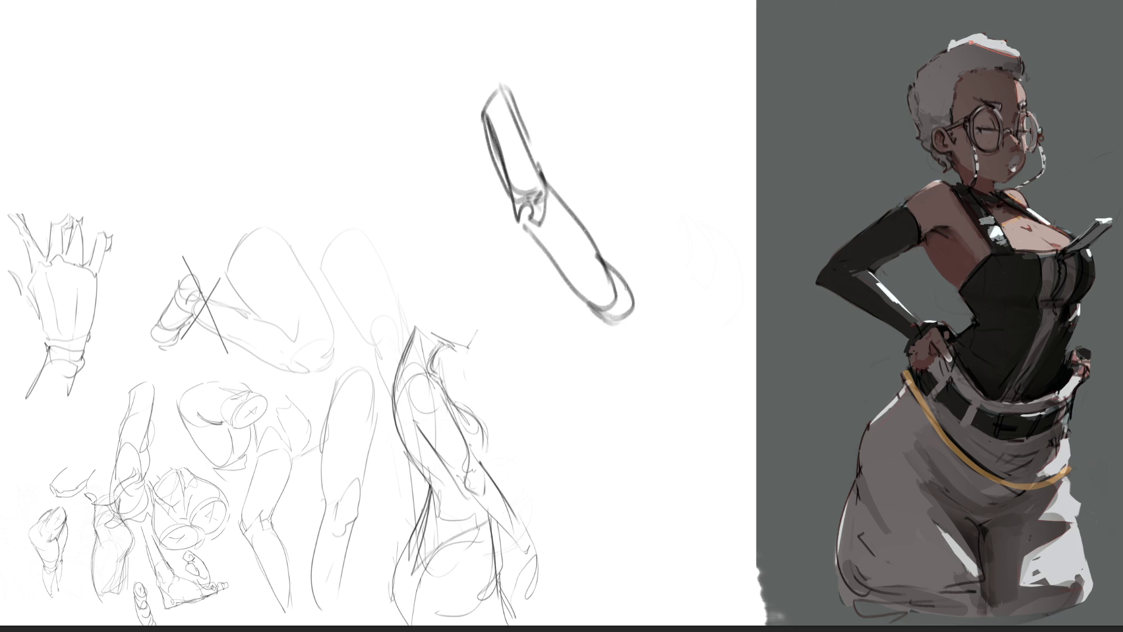
mouse_move(500, 106)
left_mouse_down()
mouse_move(466, 46)
mouse_move(475, 93)
left_mouse_up()
mouse_move(476, 55)
left_mouse_down()
mouse_move(453, 35)
mouse_move(451, 62)
mouse_move(481, 139)
left_mouse_up()
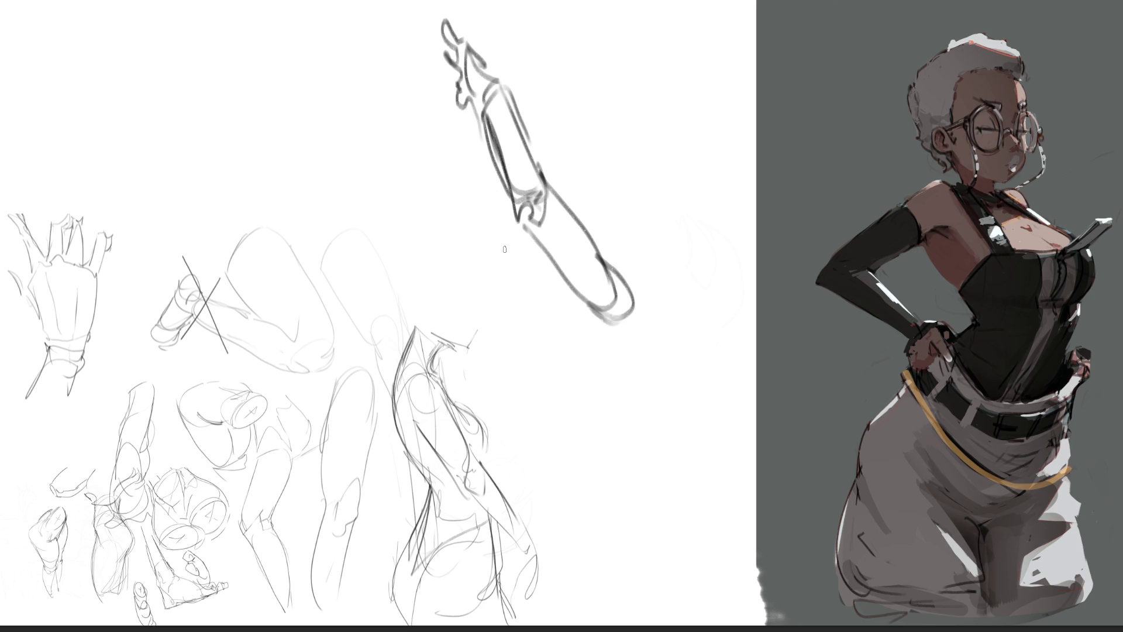
- Draw a teardrop-shaped upper arm with inner curl and wrist peak to the left
mouse_move(362, 58)
left_mouse_down()
mouse_move(346, 120)
mouse_move(365, 66)
mouse_move(379, 179)
left_mouse_up()
mouse_move(355, 88)
left_mouse_down()
mouse_move(344, 130)
mouse_move(362, 177)
mouse_move(371, 169)
left_mouse_up()
mouse_move(358, 146)
left_mouse_down()
mouse_move(355, 194)
mouse_move(401, 231)
left_mouse_up()
left_click_drag(385, 154, 399, 206)
mouse_move(387, 151)
left_mouse_down()
mouse_move(404, 242)
mouse_move(409, 191)
mouse_move(426, 224)
left_mouse_up()
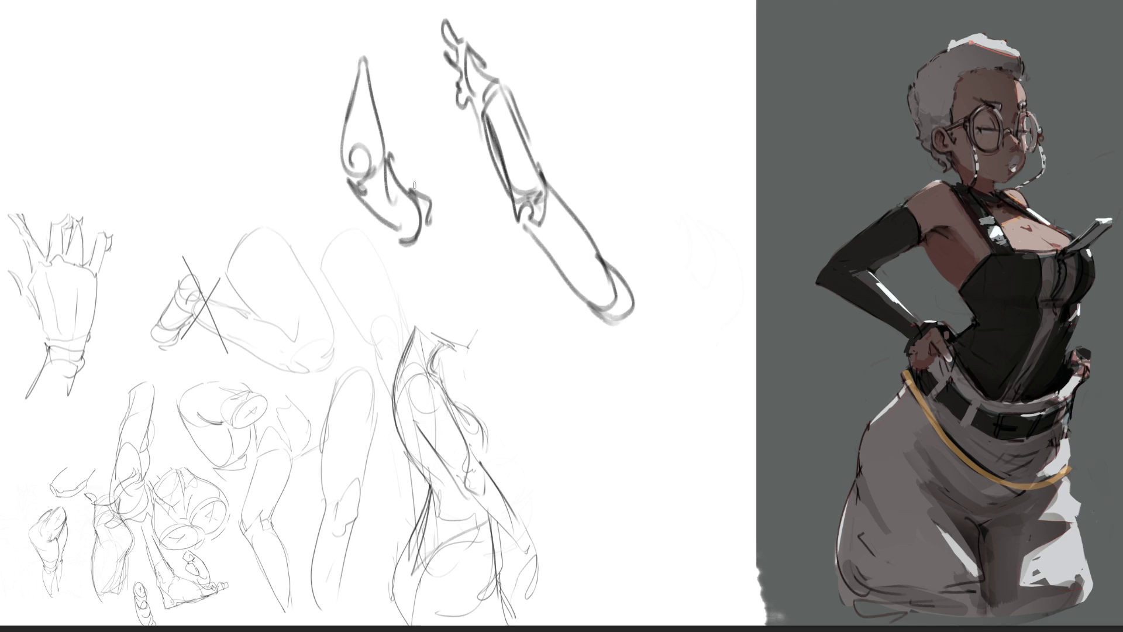
mouse_move(363, 66)
left_mouse_down()
mouse_move(374, 97)
mouse_move(391, 82)
mouse_move(383, 91)
mouse_move(403, 93)
mouse_move(395, 27)
mouse_move(407, 93)
left_mouse_up()
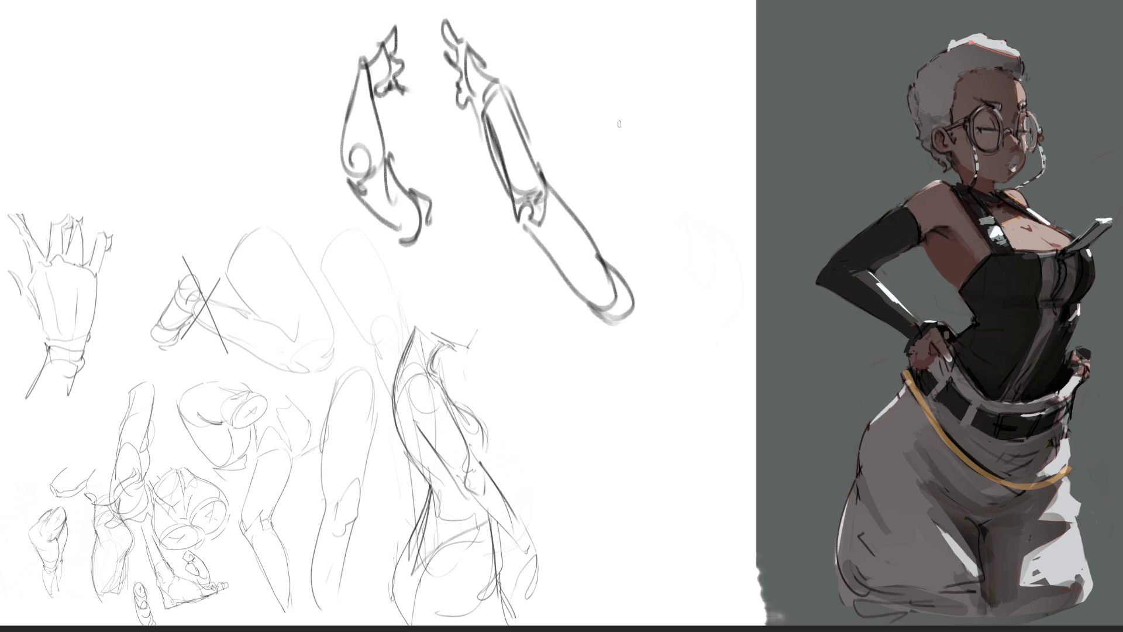
- Outline a bean-shaped arm at the right with a forearm curve sweeping beneath it
mouse_move(643, 121)
left_mouse_down()
mouse_move(660, 174)
mouse_move(672, 175)
mouse_move(669, 95)
mouse_move(753, 200)
left_mouse_up()
mouse_move(673, 146)
left_mouse_down()
mouse_move(683, 196)
mouse_move(767, 213)
mouse_move(779, 265)
left_mouse_up()
left_click_drag(728, 233, 755, 253)
mouse_move(755, 206)
left_mouse_down()
mouse_move(784, 275)
mouse_move(753, 287)
mouse_move(721, 252)
left_mouse_up()
mouse_move(720, 234)
left_mouse_down()
mouse_move(729, 281)
mouse_move(715, 265)
left_mouse_up()
left_click_drag(717, 229, 711, 280)
left_click_drag(713, 275, 709, 327)
left_click_drag(778, 270, 713, 334)
left_click_drag(708, 292, 706, 312)
left_click_drag(711, 286, 702, 350)
- Rough in a fist with finger loops below the bean-shaped arm
left_click_drag(710, 346, 689, 350)
mouse_move(672, 311)
left_mouse_down()
mouse_move(694, 319)
mouse_move(658, 336)
left_mouse_up()
mouse_move(659, 330)
left_mouse_down()
mouse_move(664, 361)
mouse_move(702, 354)
left_mouse_up()
left_click_drag(691, 339, 698, 358)
mouse_move(682, 289)
left_mouse_down()
mouse_move(685, 318)
mouse_move(643, 299)
mouse_move(658, 383)
mouse_move(681, 364)
left_mouse_up()
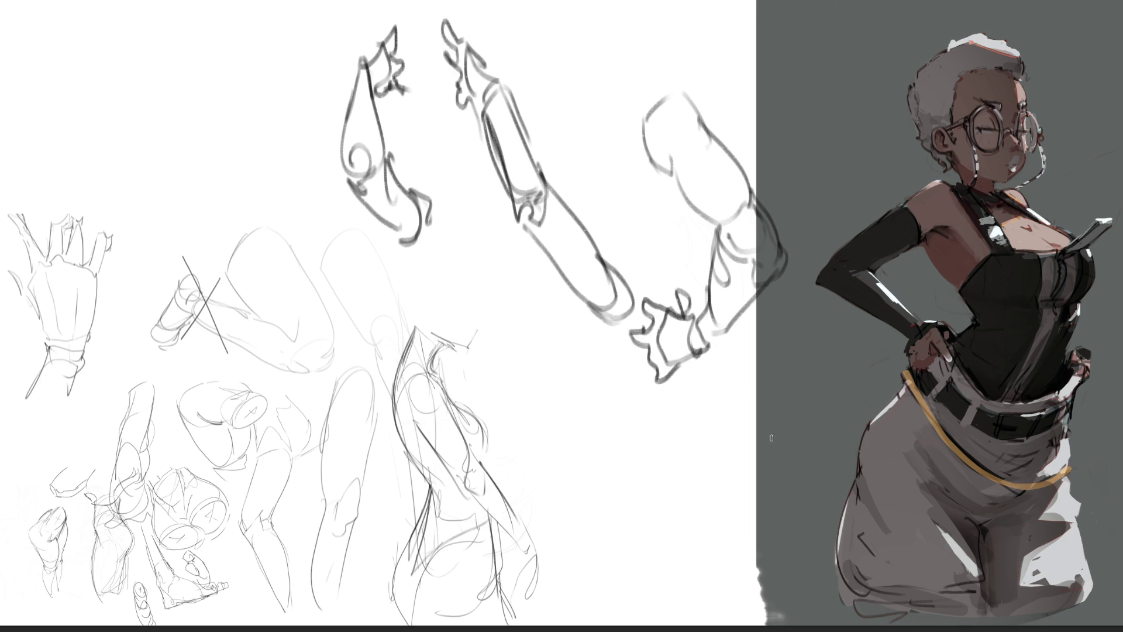
- Draw a hooked, segmented oval arm at the lower right
mouse_move(545, 386)
left_mouse_down()
mouse_move(560, 360)
mouse_move(614, 389)
mouse_move(597, 416)
left_mouse_up()
mouse_move(589, 367)
left_mouse_down()
mouse_move(598, 426)
mouse_move(555, 381)
mouse_move(536, 480)
mouse_move(585, 424)
mouse_move(596, 474)
mouse_move(587, 508)
mouse_move(544, 462)
mouse_move(585, 518)
mouse_move(542, 554)
mouse_move(575, 580)
mouse_move(591, 504)
mouse_move(617, 563)
mouse_move(565, 573)
mouse_move(615, 606)
mouse_move(636, 576)
mouse_move(655, 614)
mouse_move(638, 566)
mouse_move(683, 588)
mouse_move(655, 618)
left_mouse_up()
mouse_move(610, 375)
left_mouse_down()
mouse_move(585, 345)
mouse_move(603, 351)
left_mouse_up()
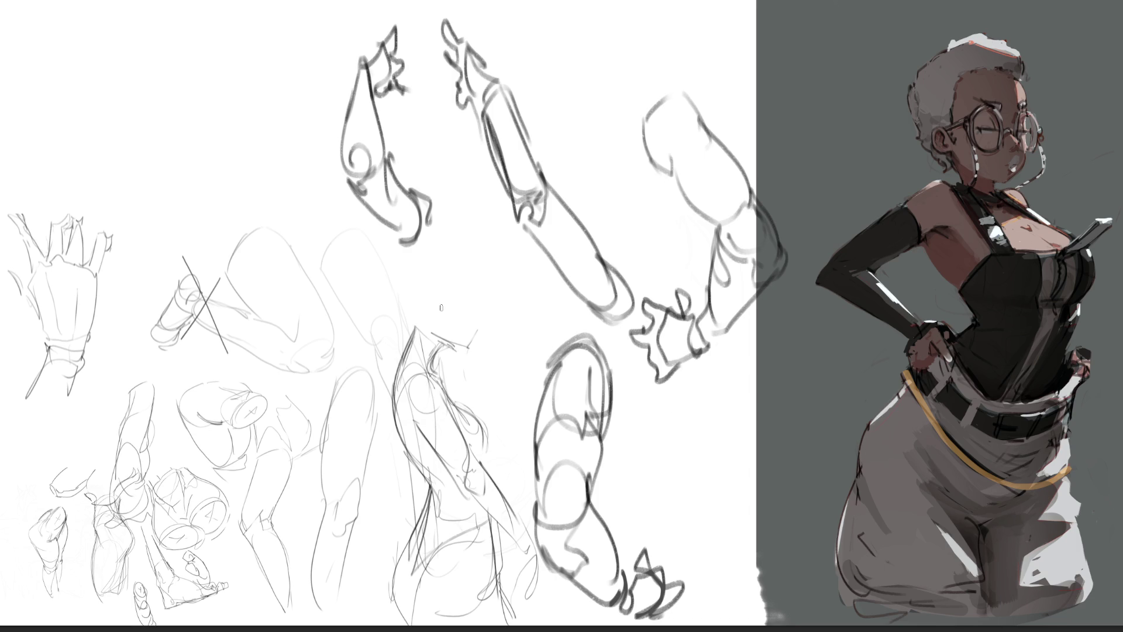
- Outline a rounded box-like form at the upper left with contour curves and an upper-right flap
mouse_move(130, 124)
left_mouse_down()
mouse_move(187, 85)
mouse_move(188, 154)
left_mouse_up()
mouse_move(166, 75)
left_mouse_down()
mouse_move(122, 135)
mouse_move(174, 207)
mouse_move(196, 214)
mouse_move(212, 117)
mouse_move(204, 36)
mouse_move(187, 142)
left_mouse_up()
mouse_move(173, 13)
left_mouse_down()
mouse_move(123, 140)
mouse_move(181, 143)
left_mouse_up()
mouse_move(234, 19)
left_mouse_down()
mouse_move(201, 117)
mouse_move(133, 161)
mouse_move(176, 216)
left_mouse_up()
left_click_drag(193, 213, 214, 141)
left_click_drag(222, 84, 206, 146)
mouse_move(243, 16)
left_mouse_down()
mouse_move(212, 173)
mouse_move(179, 193)
mouse_move(216, 227)
mouse_move(239, 179)
left_mouse_up()
mouse_move(222, 92)
left_mouse_down()
mouse_move(211, 137)
mouse_move(234, 112)
mouse_move(249, 141)
mouse_move(225, 106)
left_mouse_up()
left_click_drag(238, 61, 230, 107)
mouse_move(234, 100)
left_mouse_down()
mouse_move(247, 107)
mouse_move(251, 192)
left_mouse_up()
- Extend long curves along the form's lower right, darken them, and add vertical lines above
left_click_drag(168, 206, 279, 186)
left_click_drag(256, 128, 301, 232)
left_click_drag(216, 257, 302, 228)
mouse_move(260, 138)
left_mouse_down()
mouse_move(320, 223)
mouse_move(200, 262)
left_mouse_up()
left_click_drag(257, 170, 299, 240)
mouse_move(252, 129)
left_mouse_down()
mouse_move(279, 169)
mouse_move(288, 157)
left_mouse_up()
left_click_drag(234, 79, 241, 107)
left_click_drag(240, 82, 318, 197)
left_click_drag(263, 43, 227, 87)
left_click_drag(279, 18, 267, 141)
left_click_drag(287, 65, 273, 143)
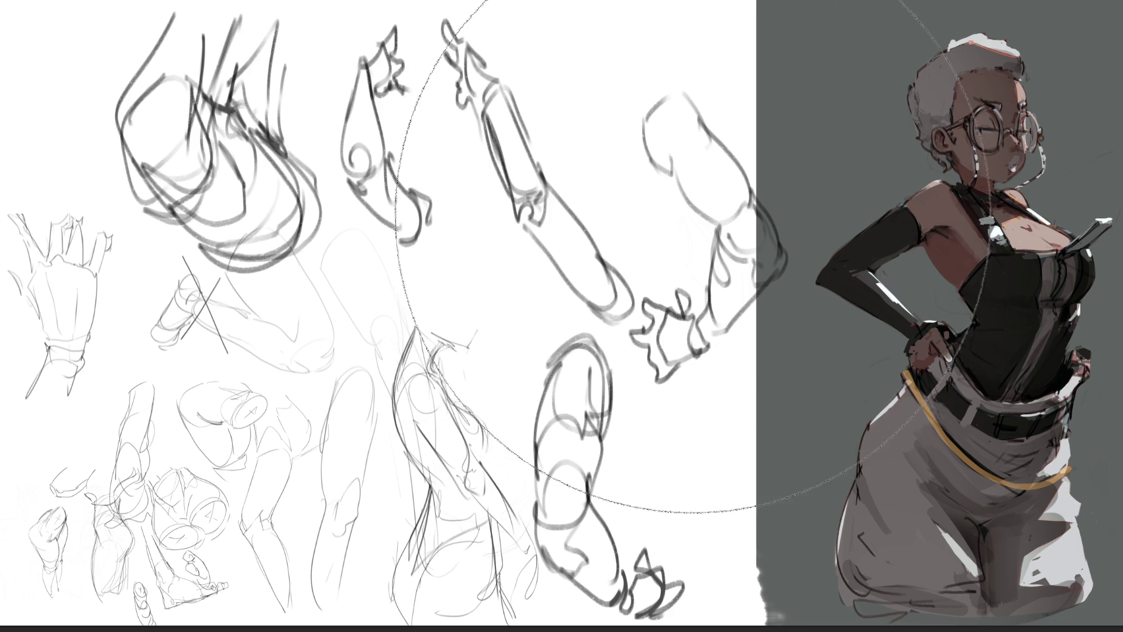
- Fade the upper sketches with a large soft eraser and trace a clean forearm contour from the wrist
mouse_move(696, 207)
left_mouse_down()
mouse_move(382, 88)
mouse_move(246, 70)
left_mouse_up()
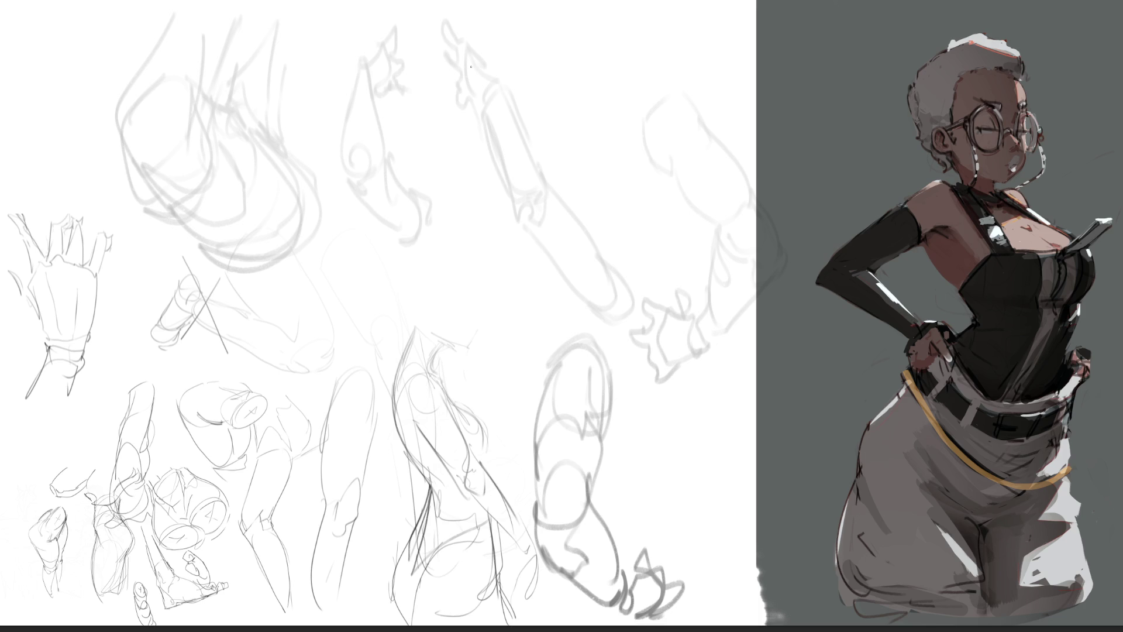
mouse_move(469, 82)
left_mouse_down()
mouse_move(472, 93)
mouse_move(444, 88)
mouse_move(471, 97)
mouse_move(454, 78)
mouse_move(447, 23)
mouse_move(456, 35)
mouse_move(462, 23)
mouse_move(492, 74)
mouse_move(492, 146)
mouse_move(520, 217)
left_mouse_up()
mouse_move(497, 93)
left_mouse_down()
mouse_move(534, 186)
mouse_move(525, 220)
left_mouse_up()
- Finish the upper arm's clean contour and draw the arc of a second raised arm
left_click_drag(528, 164, 605, 296)
left_click_drag(530, 226, 605, 319)
mouse_move(588, 242)
left_mouse_down()
mouse_move(621, 270)
mouse_move(631, 321)
left_mouse_up()
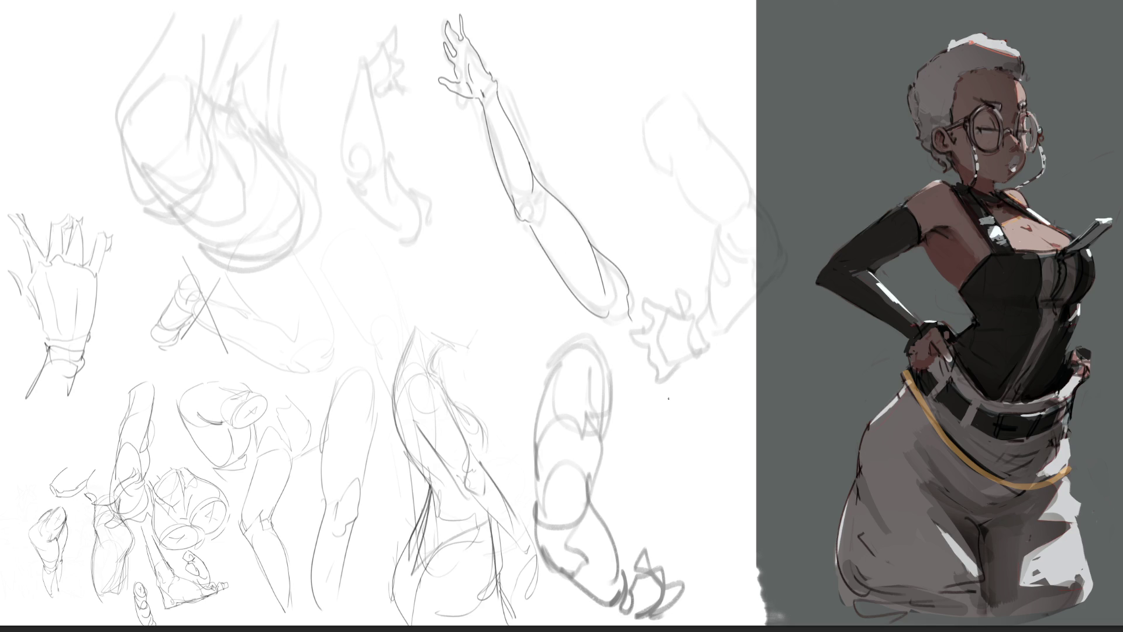
mouse_move(580, 82)
left_mouse_down()
mouse_move(612, 49)
mouse_move(606, 88)
mouse_move(565, 136)
mouse_move(564, 157)
left_mouse_up()
left_click_drag(608, 40, 603, 128)
left_click_drag(608, 59, 587, 181)
mouse_move(572, 95)
left_mouse_down()
mouse_move(555, 182)
mouse_move(574, 200)
left_mouse_up()
- Draw the elbow curve below the arc and sketch a hand at the top of the page
left_click_drag(606, 128, 604, 165)
left_click_drag(567, 179, 616, 215)
left_click_drag(607, 161, 673, 178)
mouse_move(673, 179)
left_mouse_down()
mouse_move(641, 231)
mouse_move(684, 208)
mouse_move(685, 229)
left_mouse_up()
left_click_drag(598, 1, 606, 34)
left_click_drag(581, 20, 592, 48)
mouse_move(579, 11)
left_mouse_down()
mouse_move(568, 35)
mouse_move(590, 13)
left_mouse_up()
left_click_drag(589, 12, 594, 0)
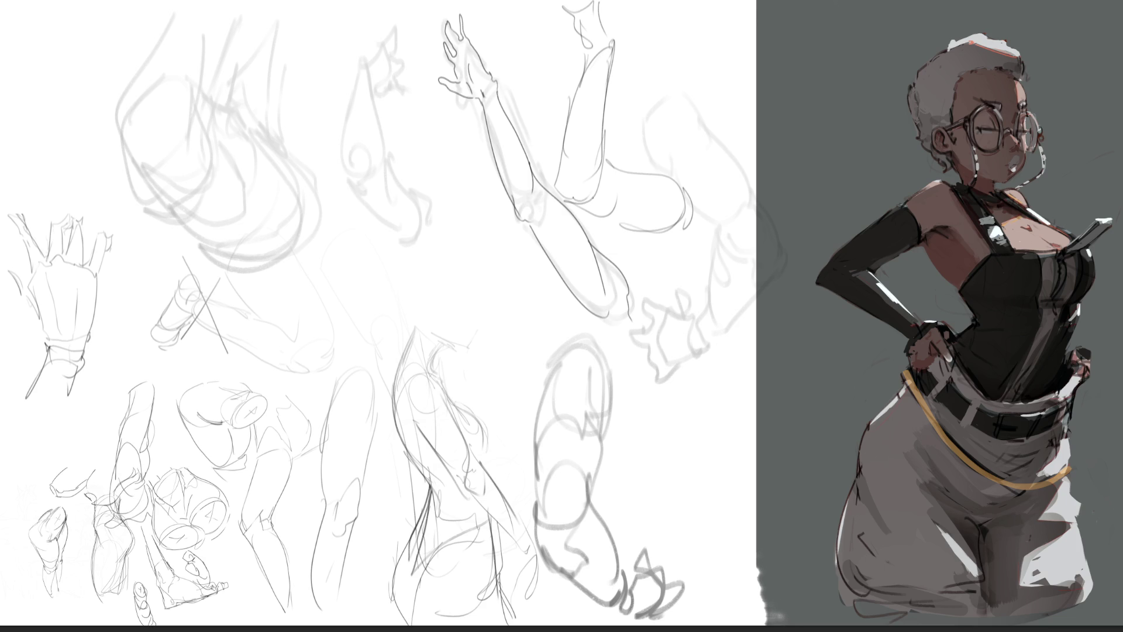
- Add a pointed fingertip, curved finger, wrist line and clean forearm and elbow contours to the other hand
mouse_move(366, 68)
left_mouse_down()
mouse_move(373, 92)
mouse_move(376, 43)
mouse_move(392, 18)
left_mouse_up()
mouse_move(392, 18)
left_mouse_down()
mouse_move(390, 56)
mouse_move(431, 56)
left_mouse_up()
mouse_move(430, 56)
left_mouse_down()
mouse_move(402, 73)
mouse_move(405, 98)
mouse_move(387, 93)
mouse_move(388, 81)
mouse_move(341, 124)
left_mouse_up()
mouse_move(362, 72)
left_mouse_down()
mouse_move(373, 121)
mouse_move(345, 173)
mouse_move(364, 174)
left_mouse_up()
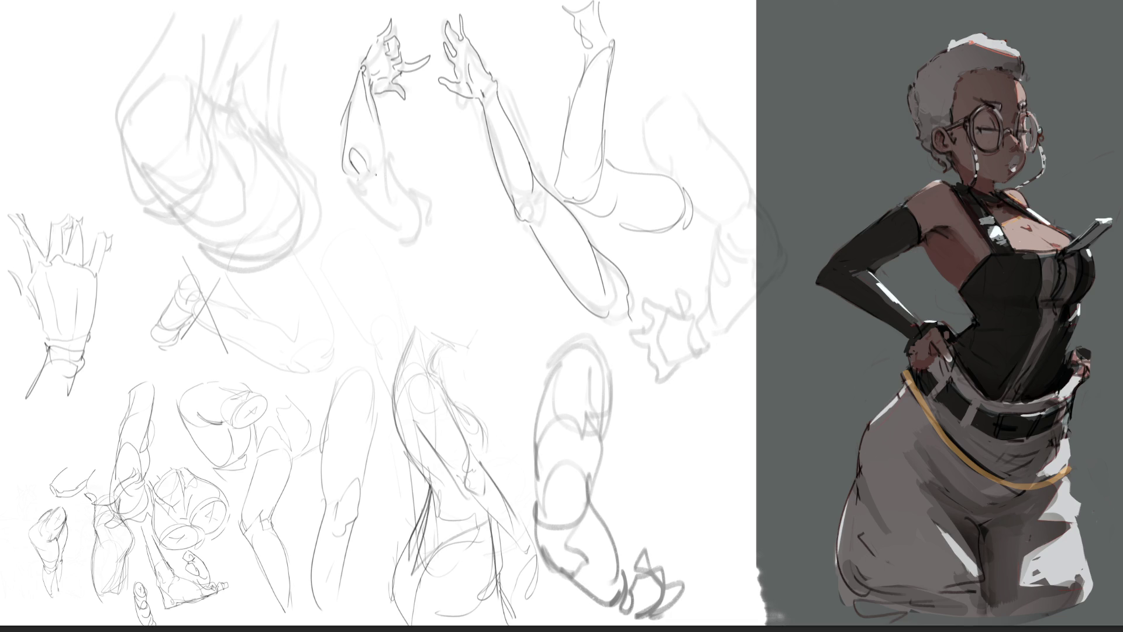
mouse_move(375, 131)
left_mouse_down()
mouse_move(390, 220)
mouse_move(390, 158)
mouse_move(424, 227)
mouse_move(398, 234)
mouse_move(433, 245)
left_mouse_up()
left_click_drag(414, 187, 440, 203)
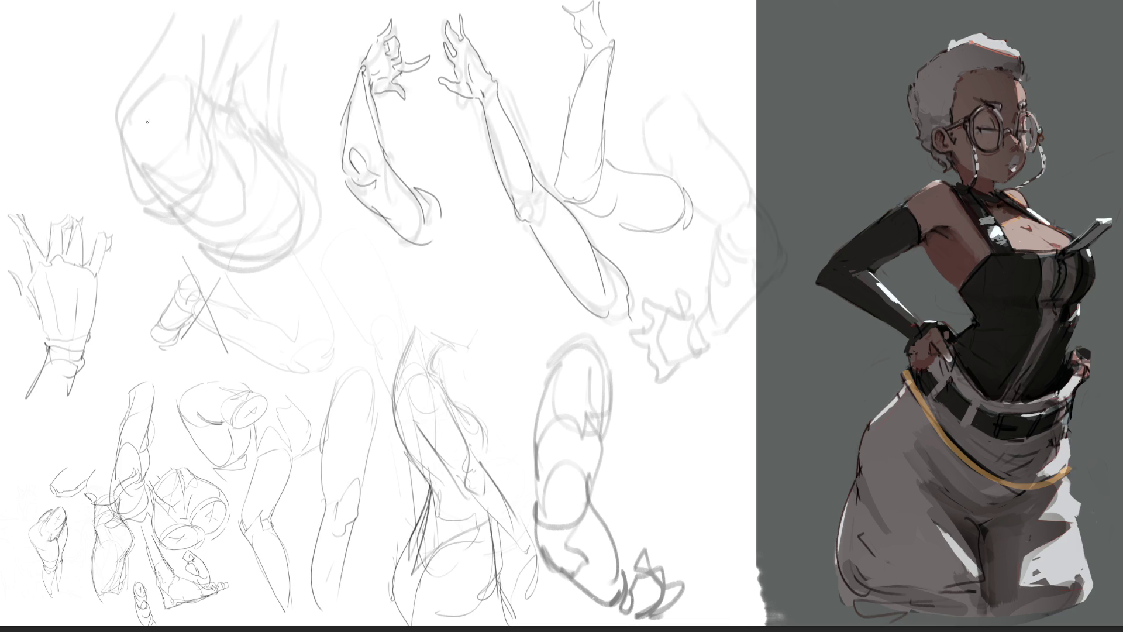
- Start a dark outline around the upper-left form, enclosing a small teardrop shape
mouse_move(158, 83)
left_mouse_down()
mouse_move(143, 93)
mouse_move(139, 137)
mouse_move(166, 106)
mouse_move(165, 120)
mouse_move(157, 98)
mouse_move(119, 110)
left_mouse_up()
left_click_drag(114, 110, 172, 18)
mouse_move(124, 83)
left_mouse_down()
mouse_move(185, 10)
mouse_move(198, 45)
left_mouse_up()
- Reinforce the upper-left form's top outline and boldly trace its left and lower contours
left_click_drag(203, 9, 197, 91)
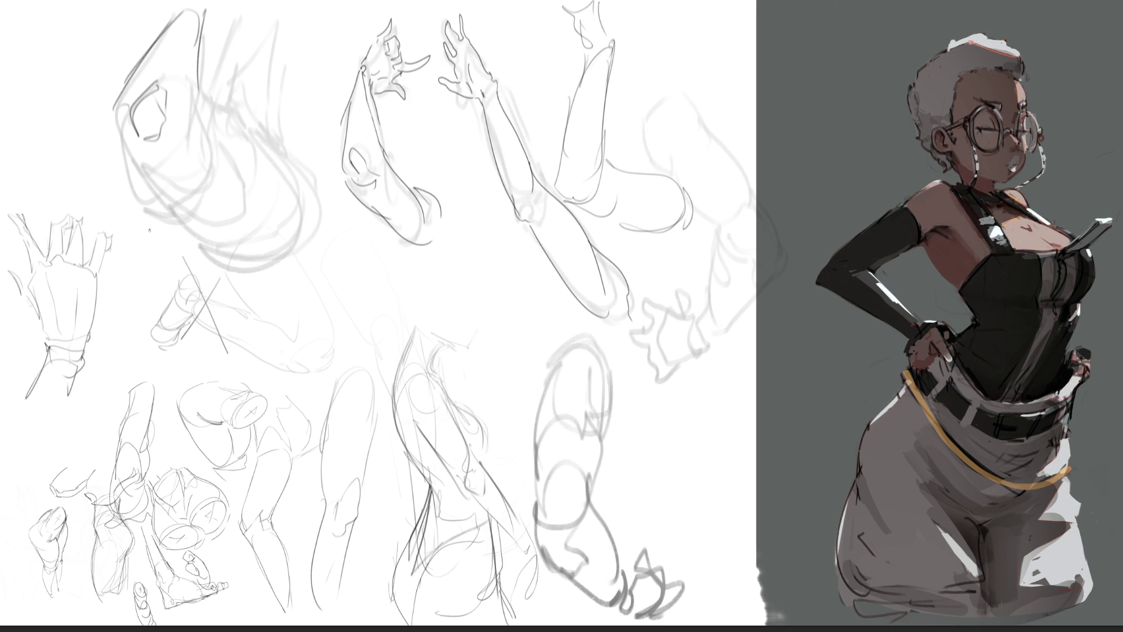
left_click_drag(130, 61, 122, 151)
left_click_drag(112, 110, 199, 208)
left_click_drag(136, 167, 185, 115)
left_click_drag(184, 76, 195, 120)
mouse_move(190, 69)
left_mouse_down()
mouse_move(199, 118)
mouse_move(180, 153)
left_mouse_up()
- Strengthen the form's right and bottom curves with a hooked bottom contour, long diagonal and inner curves
mouse_move(201, 92)
left_mouse_down()
mouse_move(241, 173)
mouse_move(193, 209)
mouse_move(245, 161)
left_mouse_up()
mouse_move(245, 159)
left_mouse_down()
mouse_move(233, 126)
mouse_move(270, 182)
left_mouse_up()
left_click_drag(221, 119, 256, 141)
mouse_move(256, 141)
left_mouse_down()
mouse_move(285, 224)
mouse_move(216, 245)
left_mouse_up()
left_click_drag(196, 221, 271, 286)
mouse_move(251, 228)
left_mouse_down()
mouse_move(271, 287)
mouse_move(255, 200)
left_mouse_up()
mouse_move(269, 187)
left_mouse_down()
mouse_move(260, 237)
mouse_move(283, 262)
mouse_move(275, 244)
left_mouse_up()
left_click_drag(257, 138, 299, 198)
mouse_move(290, 176)
left_mouse_down()
mouse_move(253, 140)
mouse_move(299, 191)
left_mouse_up()
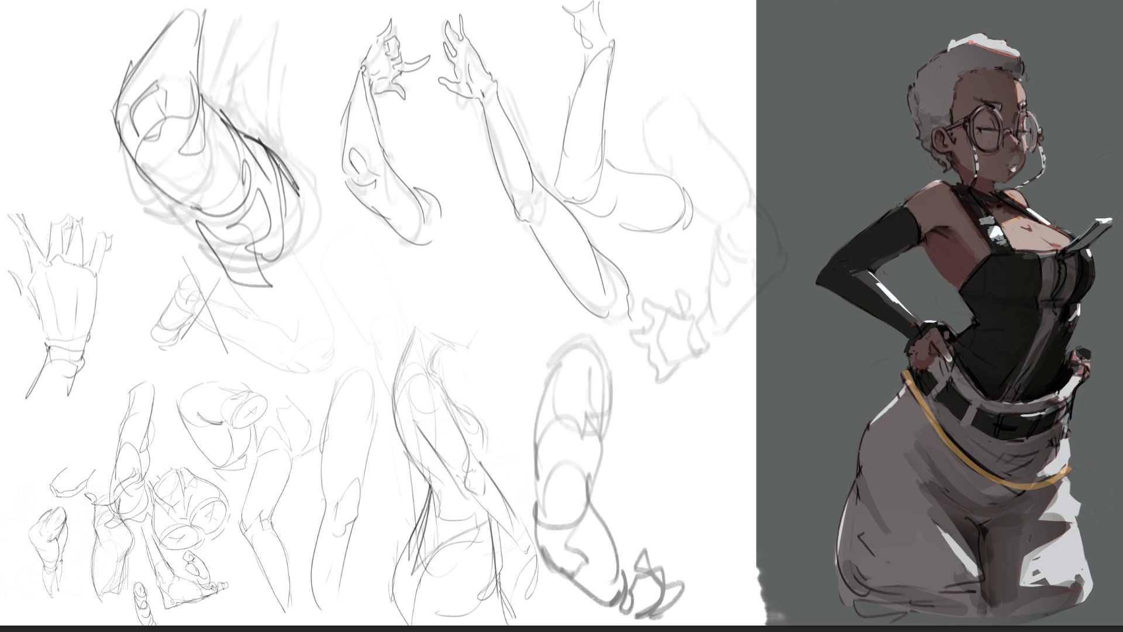
- Add jagged dark strokes across the upper-left sketch and long curving strokes sweeping down from it
left_click_drag(230, 96, 300, 167)
mouse_move(205, 100)
left_mouse_down()
mouse_move(258, 79)
mouse_move(286, 117)
left_mouse_up()
left_click_drag(284, 120, 299, 147)
left_click_drag(214, 126, 283, 62)
mouse_move(205, 68)
left_mouse_down()
mouse_move(297, 26)
mouse_move(319, 217)
left_mouse_up()
left_click_drag(293, 114, 326, 256)
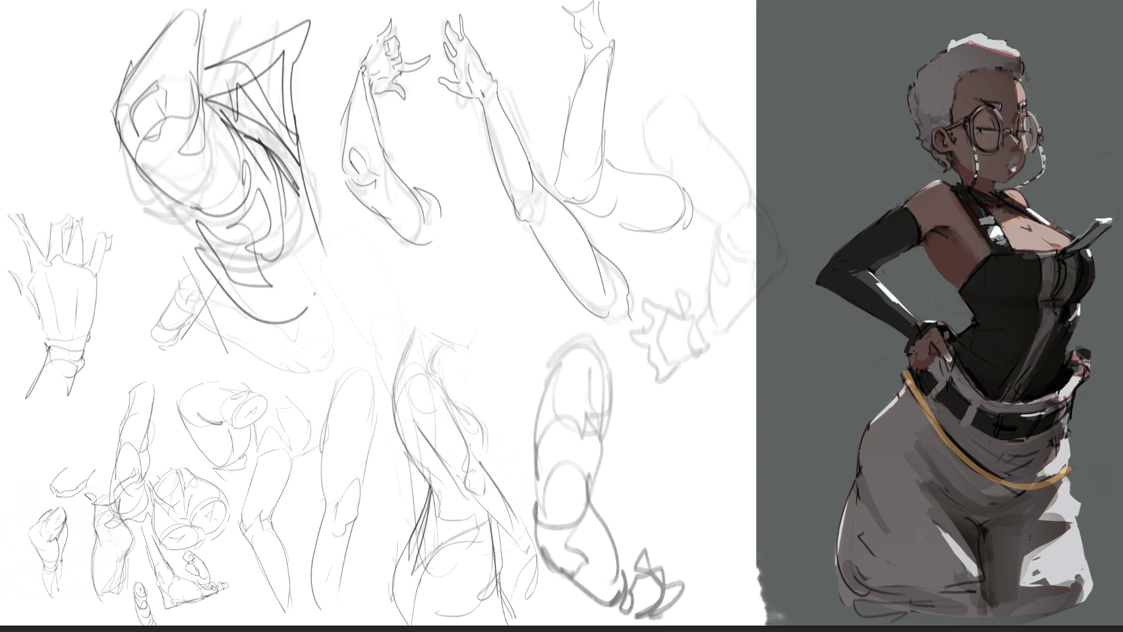